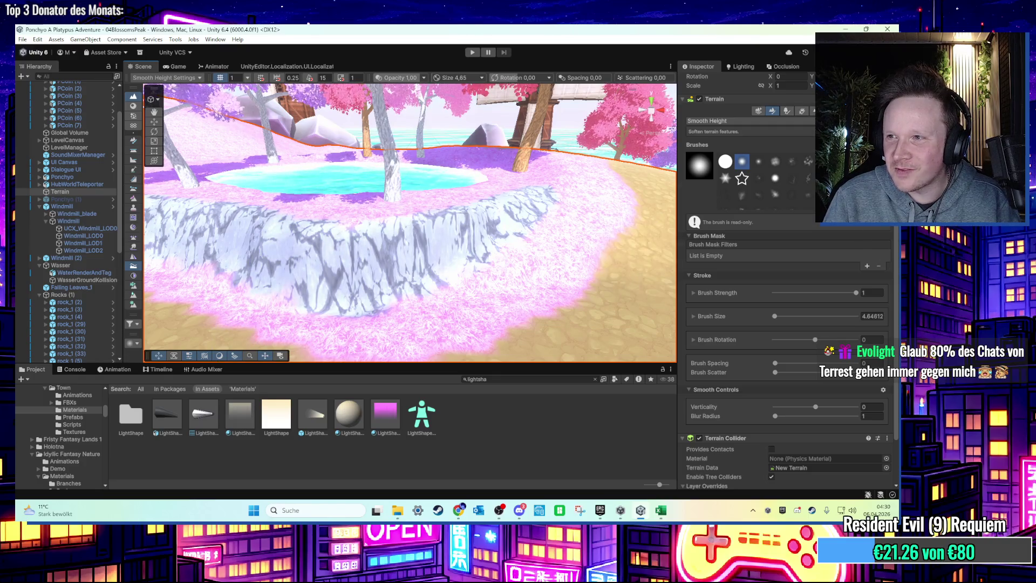
Step: Put away the terrain smoothing brush by switching to the Move tool
scroll(410, 221, "down", 10)
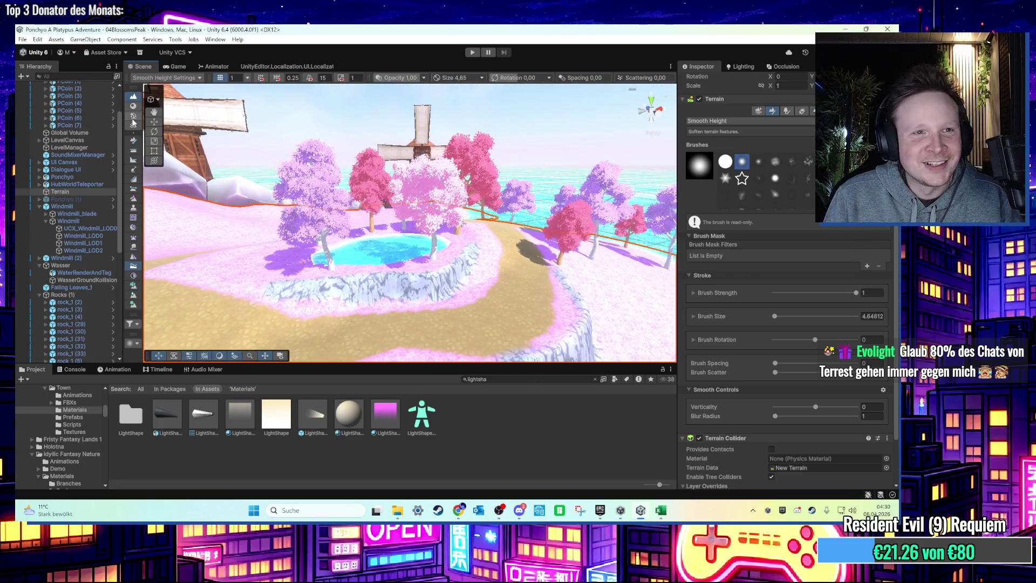
key("w")
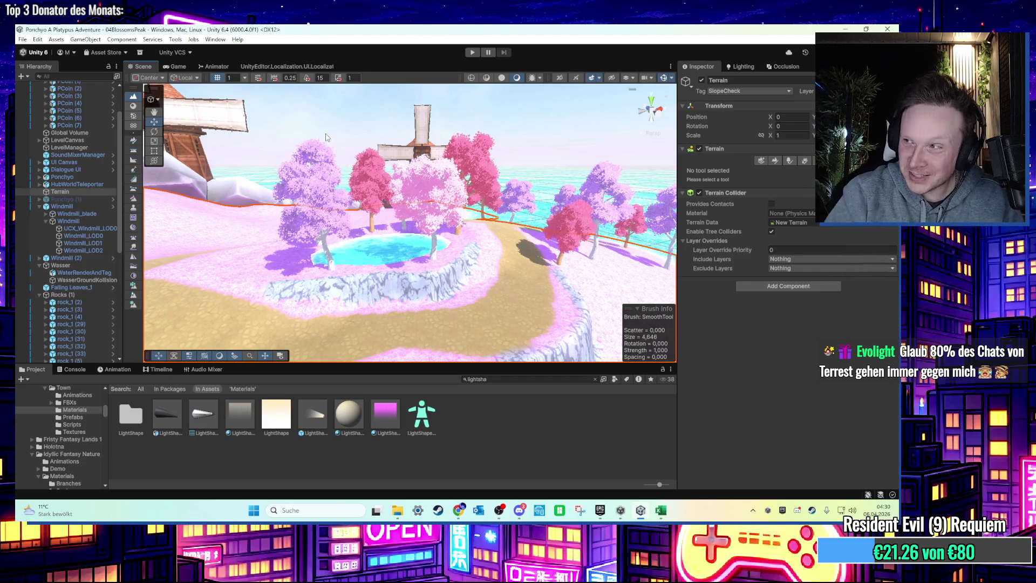
scroll(380, 265, "up", 5)
Step: Orbit and pan over the pond and path, then search the Project for 'pt_gras'
mouse_move(380, 265)
left_mouse_down()
mouse_move(369, 263)
mouse_move(441, 284)
mouse_move(433, 315)
left_mouse_up()
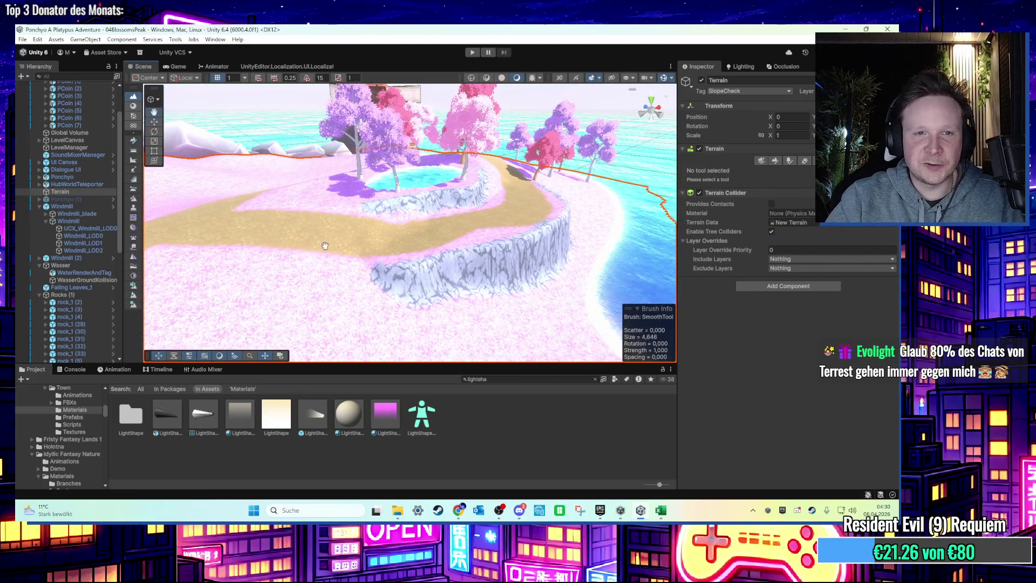
left_click_drag(324, 246, 400, 362)
type("t_")
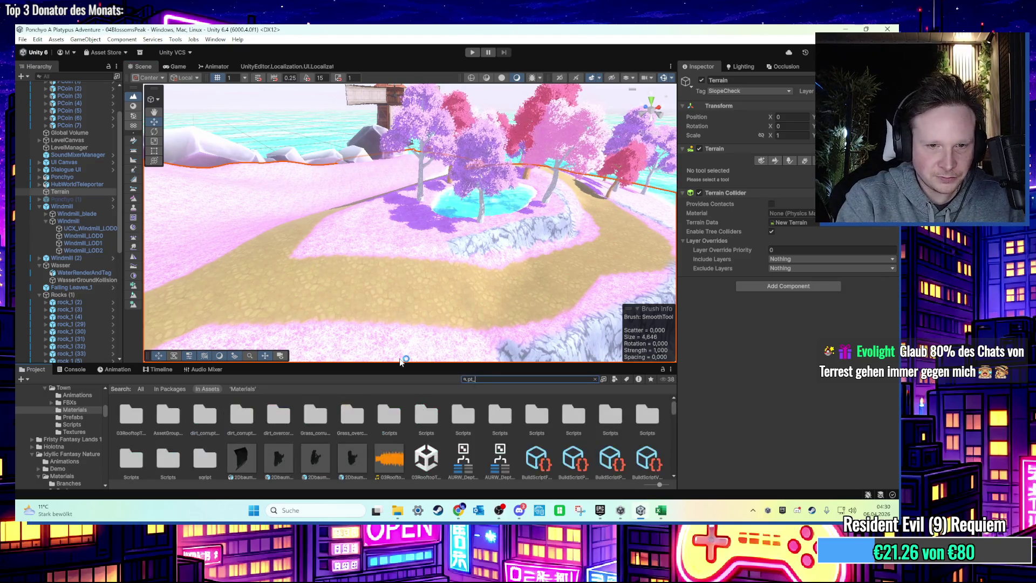
type("grass")
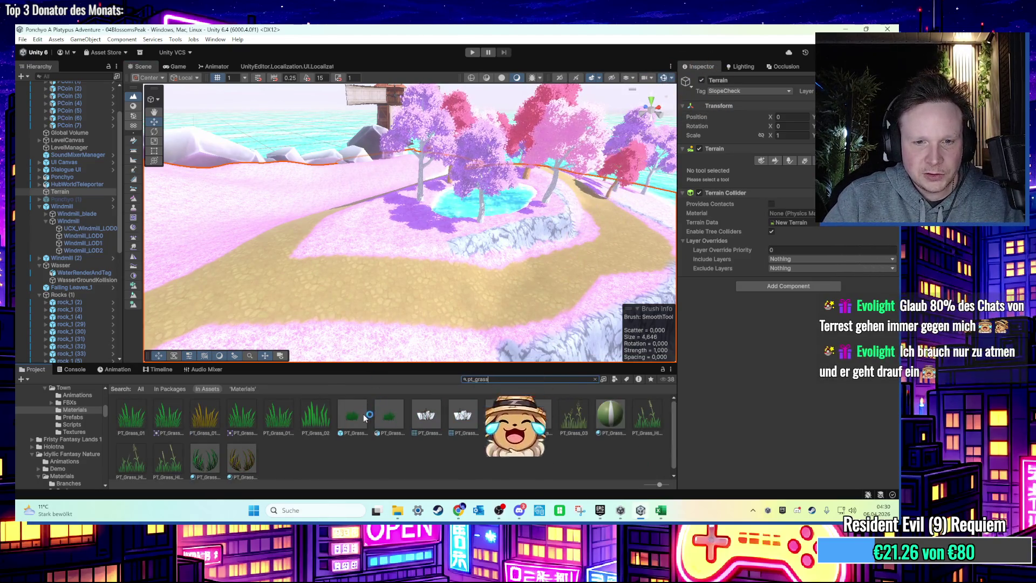
Step: Locate the PT_Grass_02 prefab from the search results in its Plants folder
left_click(358, 417)
left_click(375, 419)
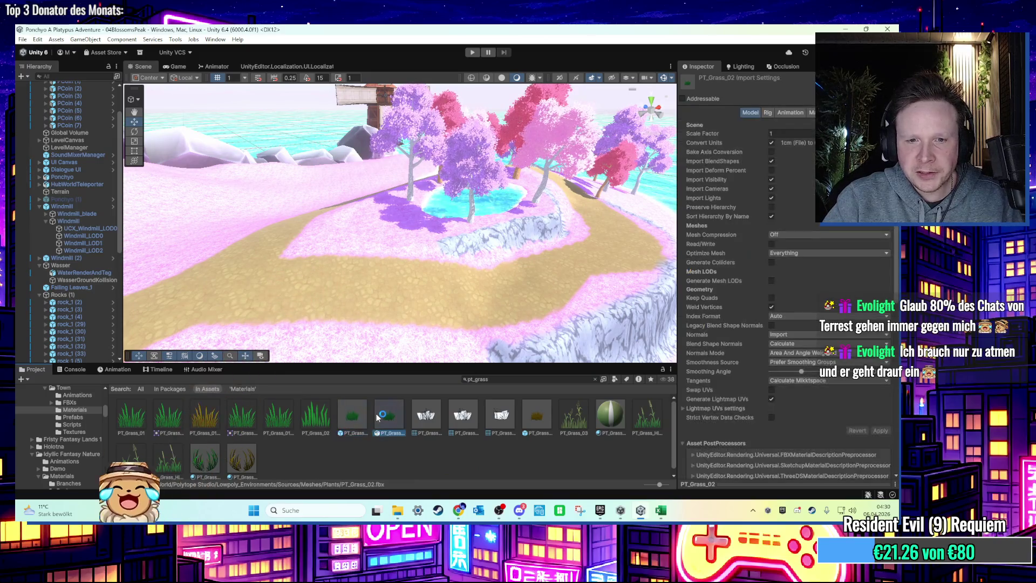
left_click(355, 423)
right_click(357, 425)
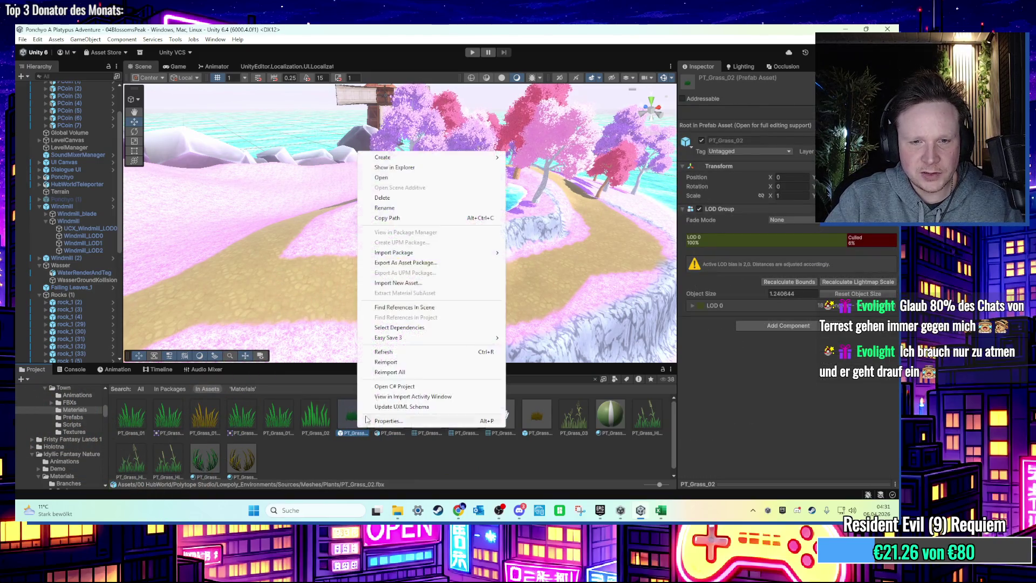
left_click(412, 168)
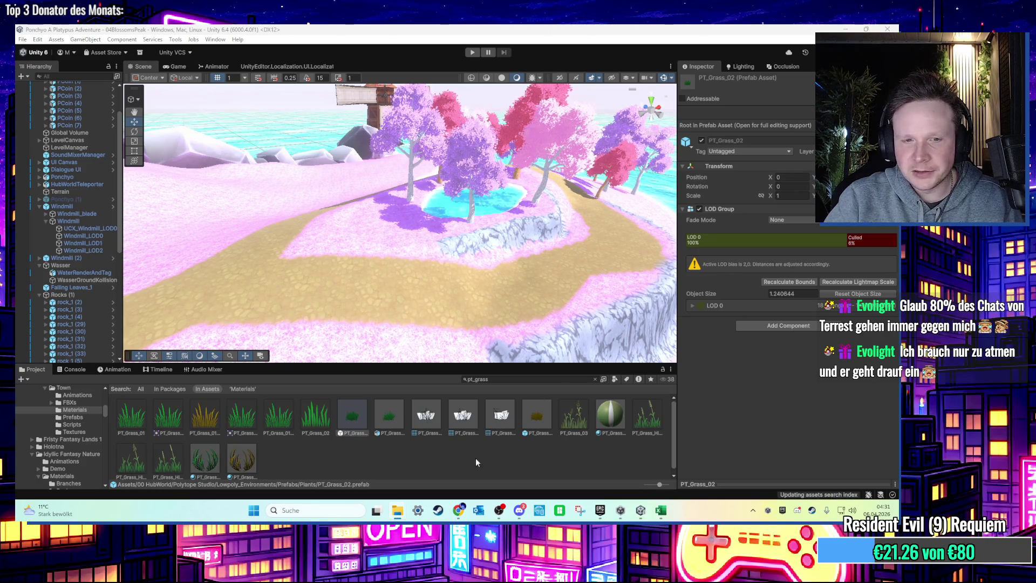
left_click(595, 379)
Step: Duplicate PT_Grass_02 and name the copy PT_Grass_02_pink
left_click(131, 416)
key("ctrl+d")
right_click(171, 431)
left_click(227, 213)
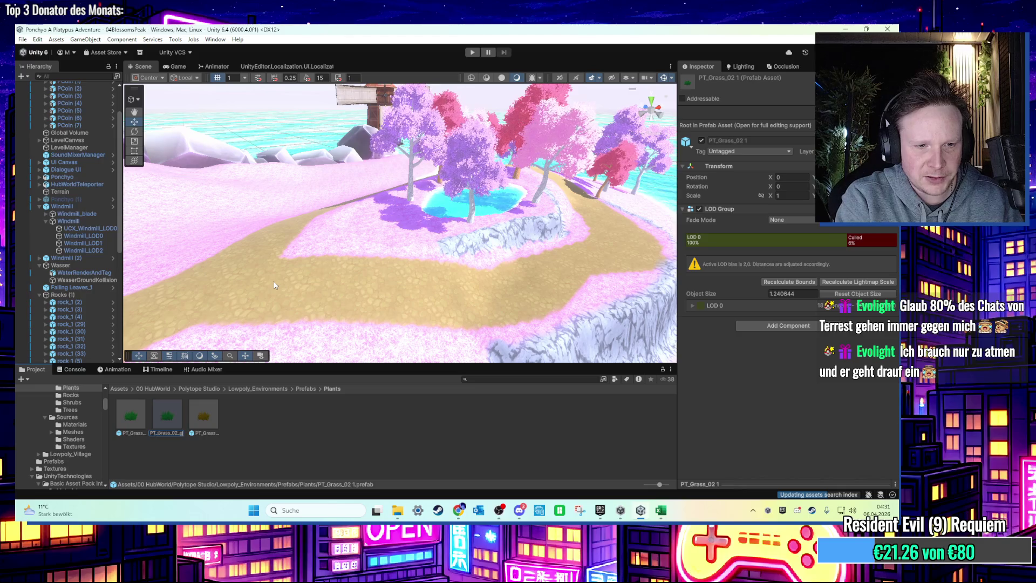
type("ink")
key("Return")
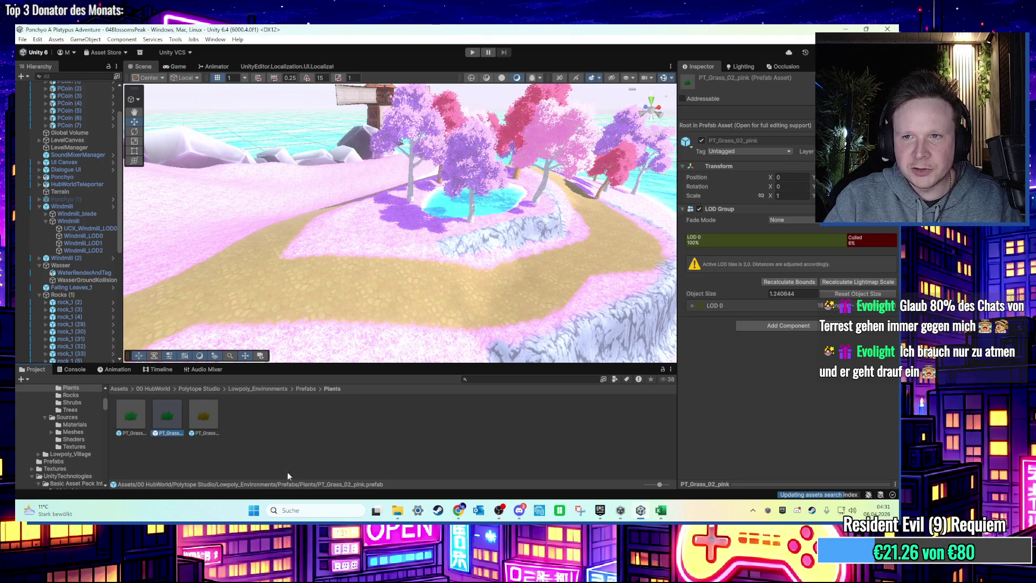
Step: Trace PT_Grass_02_pink's LOD0 material Base Texture to the PT_Grass_01 texture
double_click(160, 421)
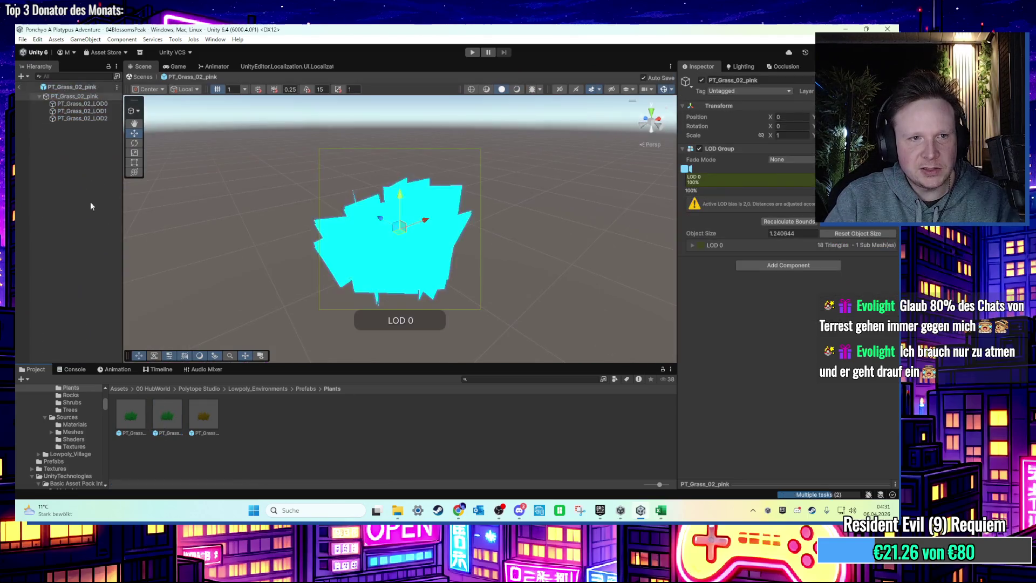
left_click(86, 104)
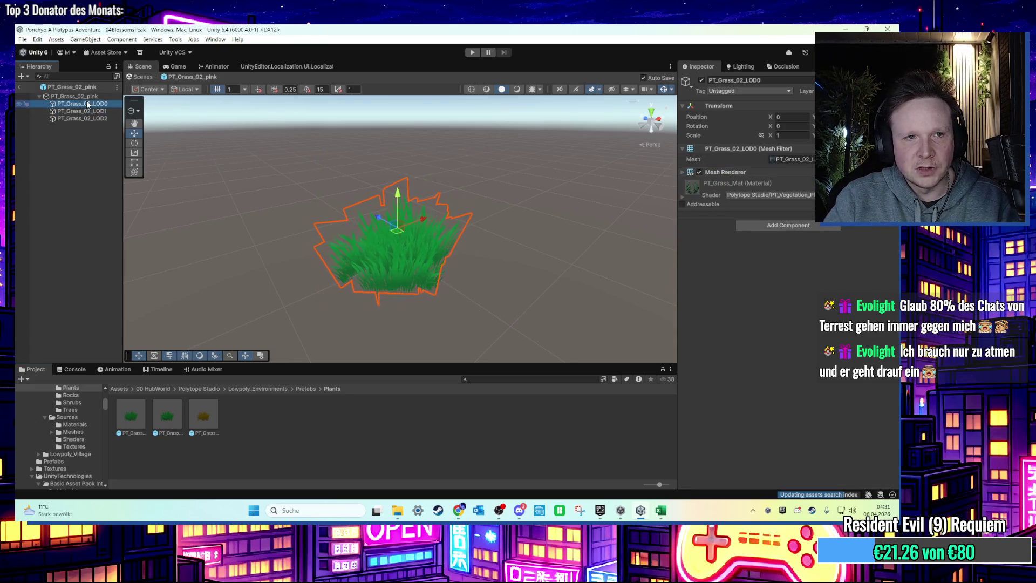
left_click(683, 198)
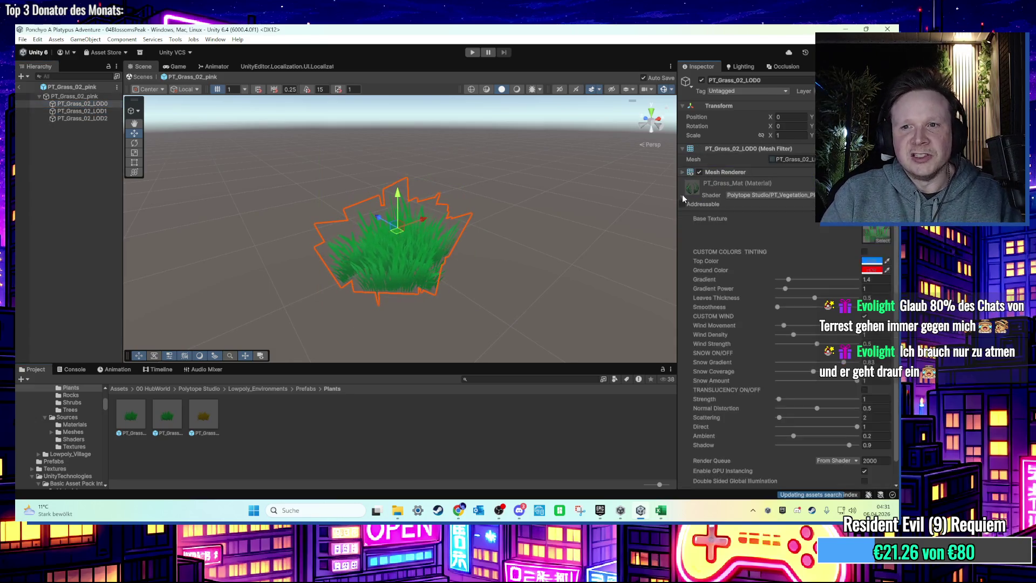
left_click(873, 230)
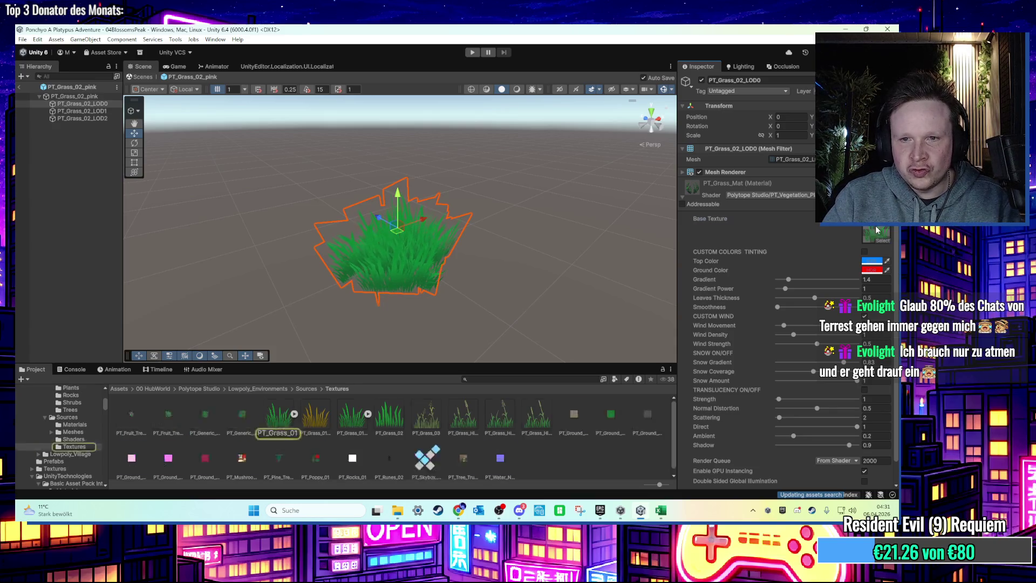
left_click(271, 422)
Step: Show PT_Grass_01 in Explorer and paste a copy onto the desktop
right_click(271, 423)
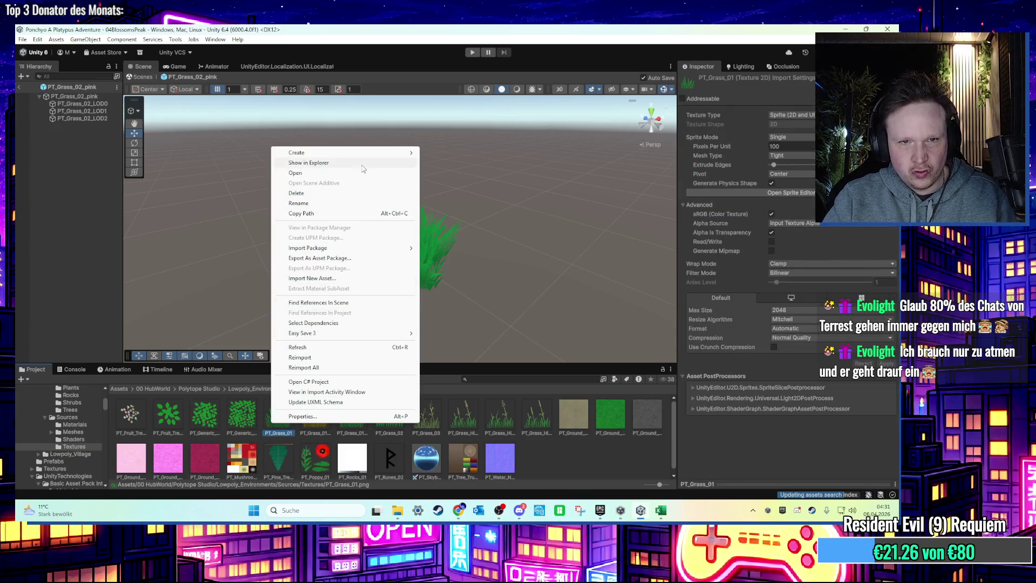
left_click(386, 164)
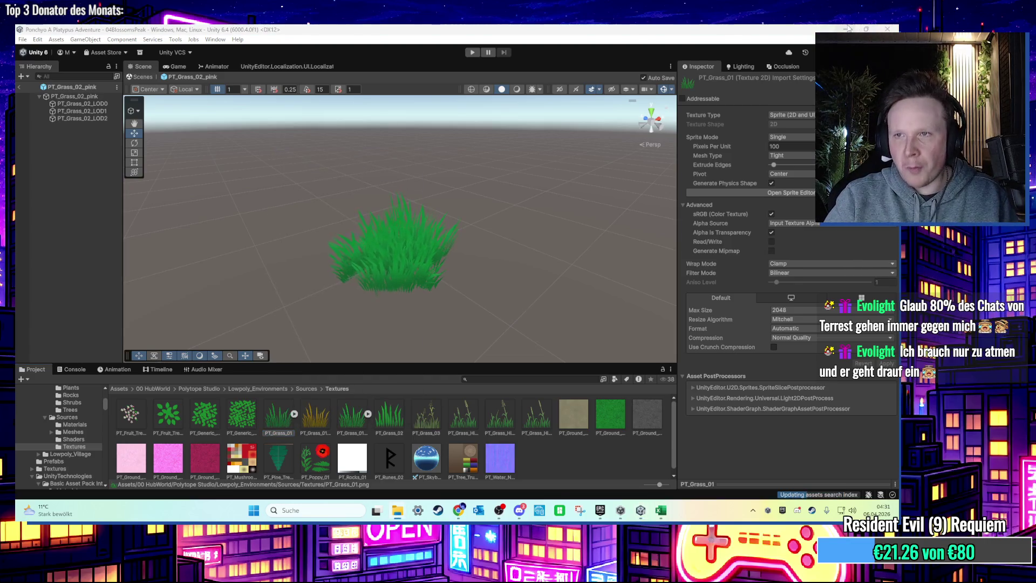
key("super+d")
right_click(355, 274)
left_click(456, 418)
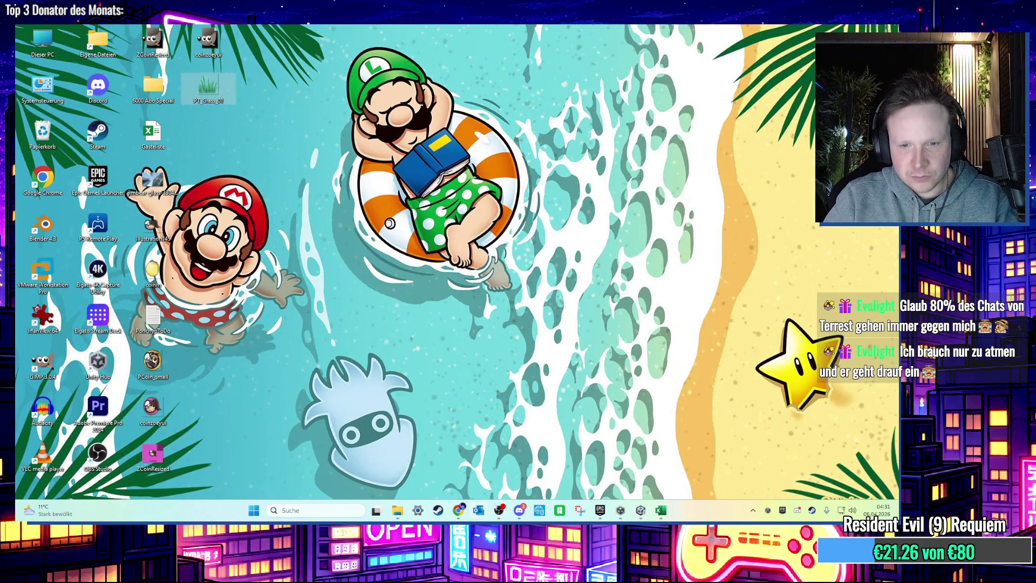
Step: Rename the desktop copy of the PT_Grass_01 image to PT_Grass_01_pink
left_click(640, 509)
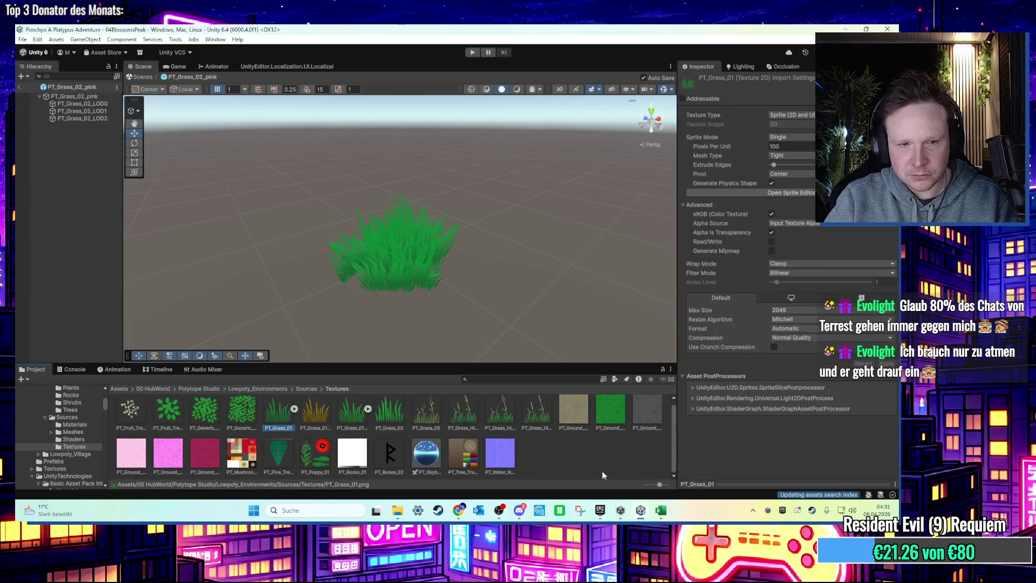
left_click(640, 510)
right_click(204, 89)
left_click(204, 89)
right_click(205, 87)
left_click(296, 112)
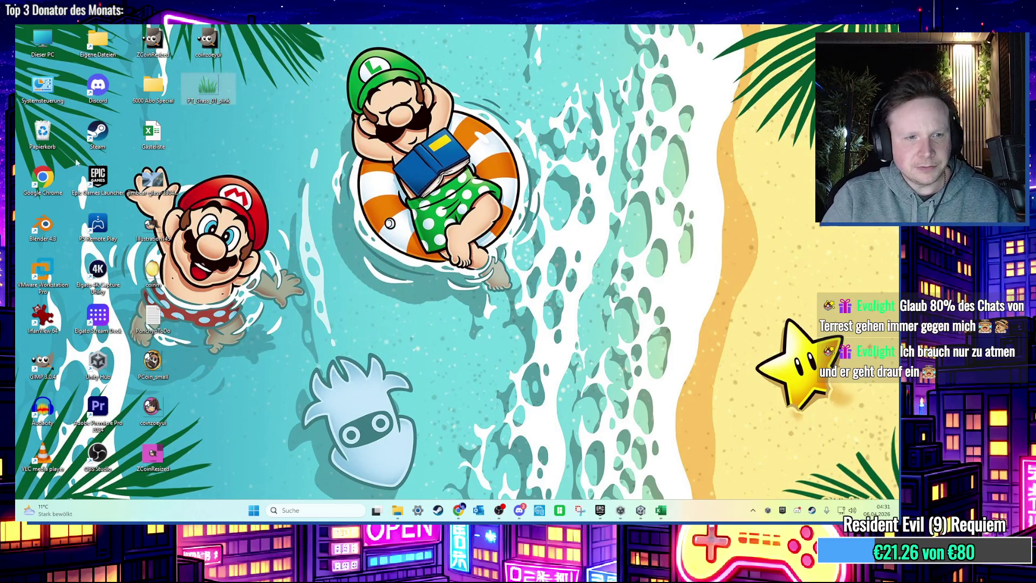
key("Return")
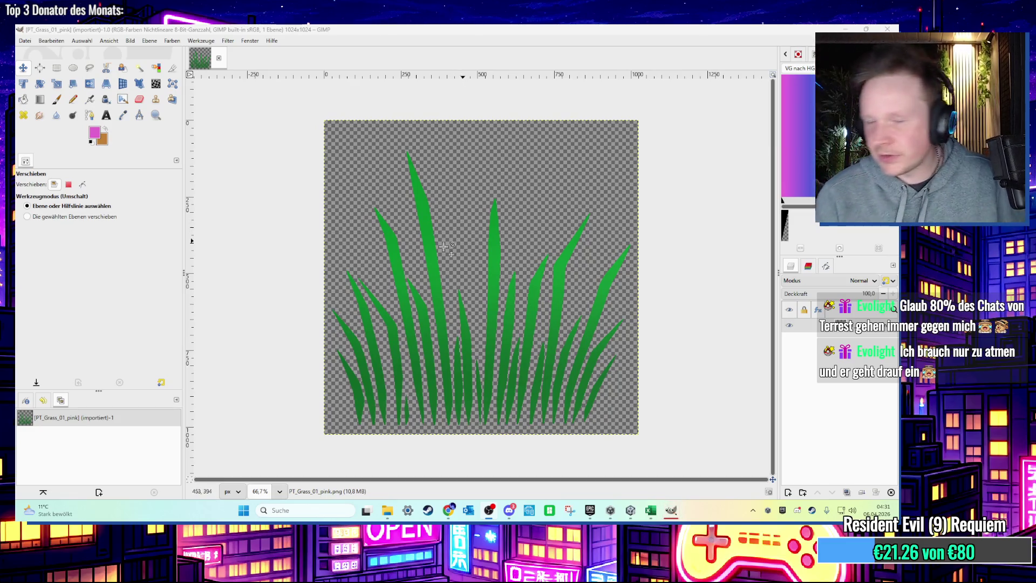
Step: Try the Colour Balance and Colour Temperature adjustments on the grass, cancelling both
left_click(172, 40)
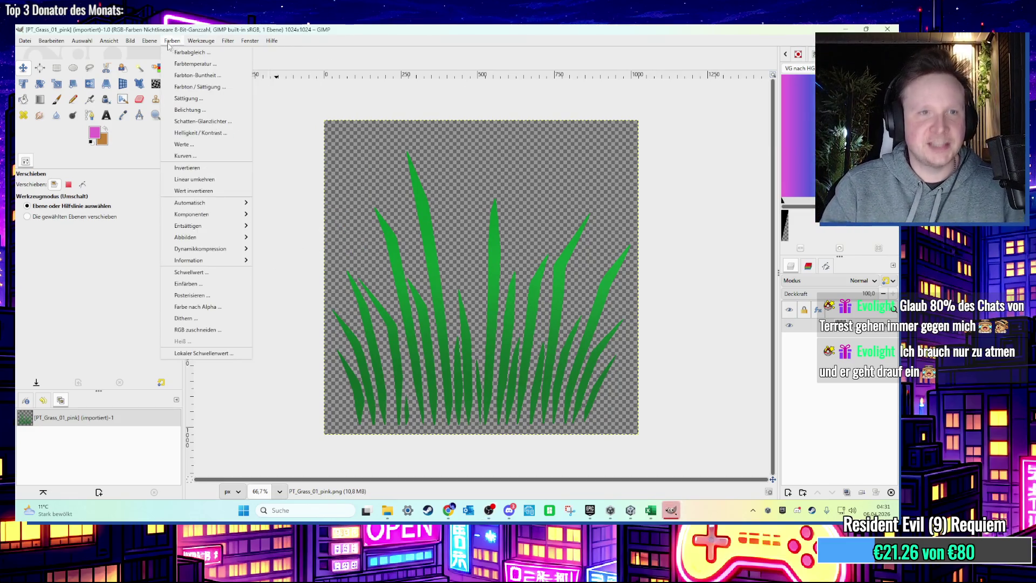
left_click(188, 57)
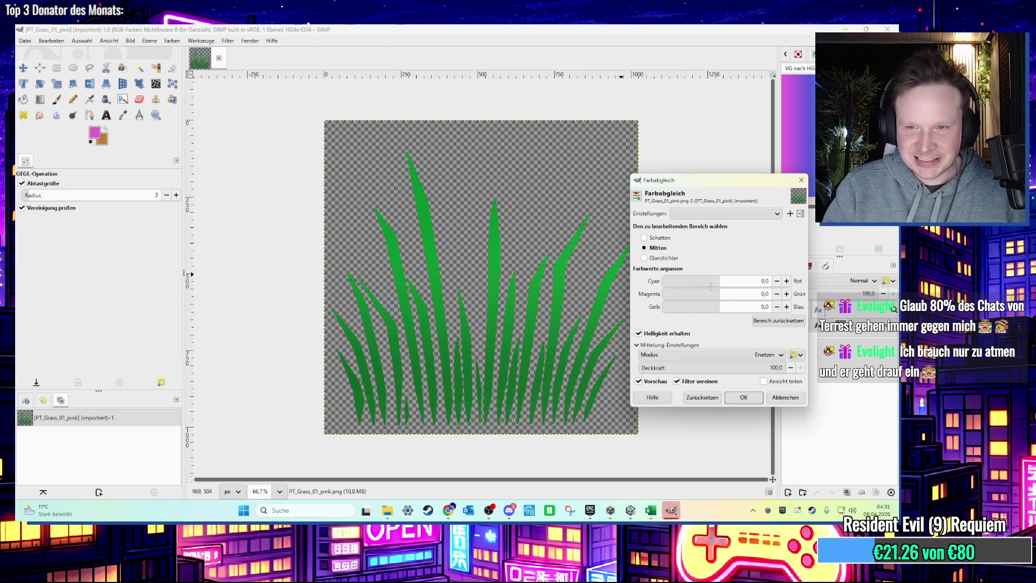
mouse_move(726, 282)
left_mouse_down()
mouse_move(724, 296)
mouse_move(757, 300)
left_mouse_up()
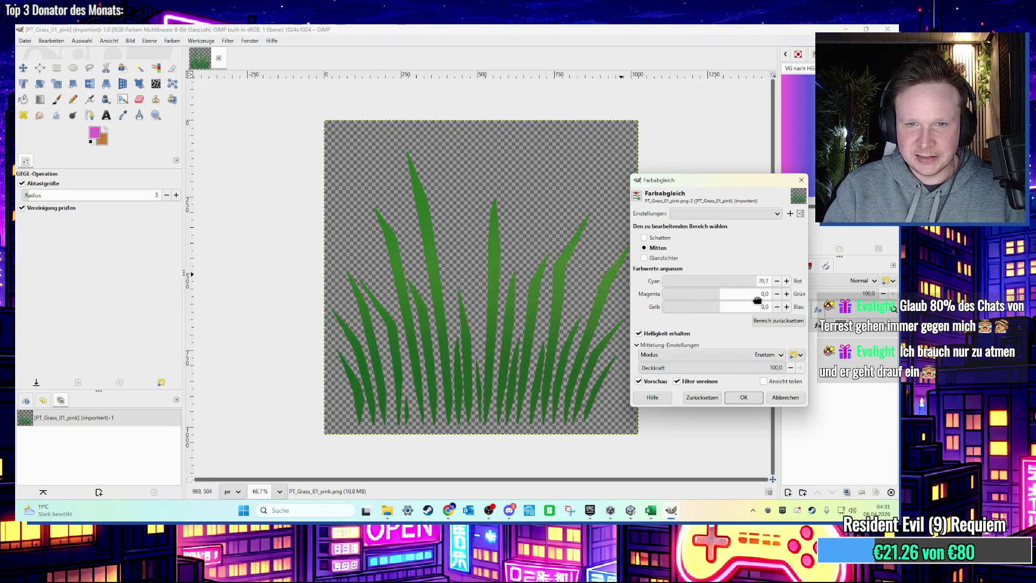
left_click(771, 397)
left_click(172, 41)
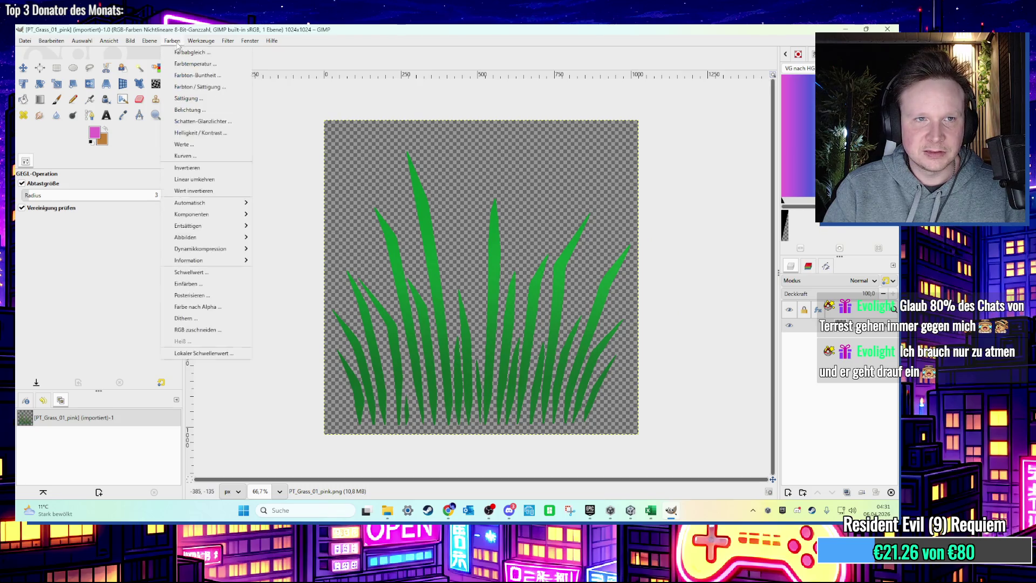
left_click(182, 64)
left_click_drag(689, 237, 705, 244)
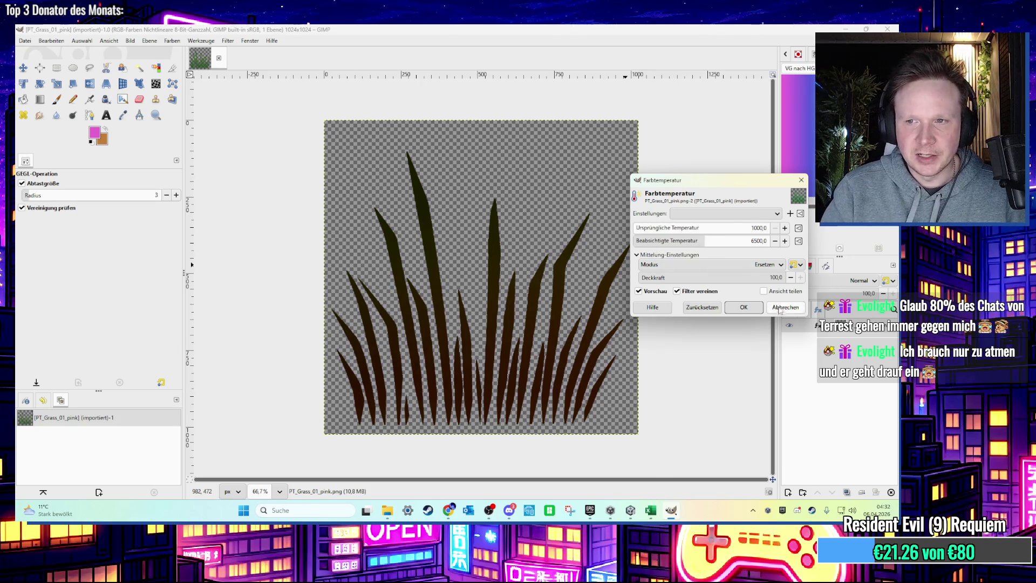
left_click(785, 307)
Step: Recolour the grass light pink with Hue-Saturation (hue -148.30, saturation 74.84, lightness 69.81)
left_click(201, 41)
mouse_move(180, 43)
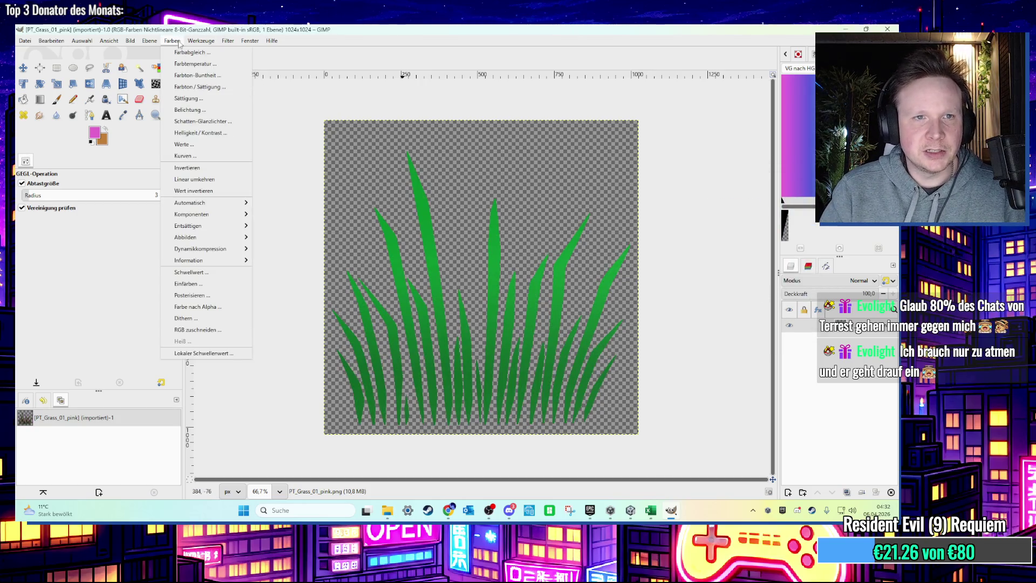
left_click(197, 75)
mouse_move(721, 236)
left_mouse_down()
mouse_move(635, 233)
mouse_move(650, 231)
left_mouse_up()
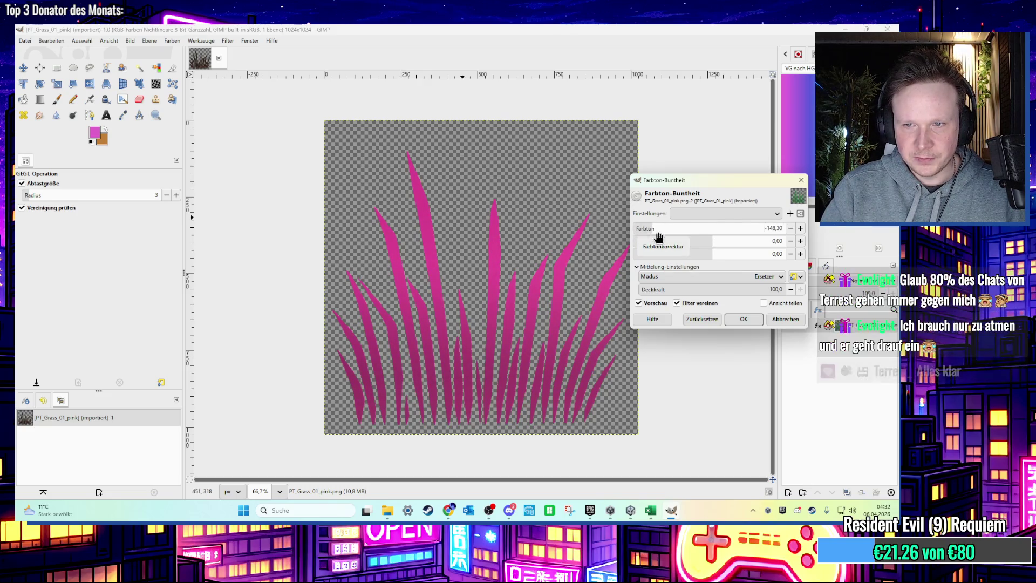
mouse_move(721, 241)
left_mouse_down()
mouse_move(668, 242)
mouse_move(766, 245)
mouse_move(715, 245)
mouse_move(760, 256)
left_mouse_up()
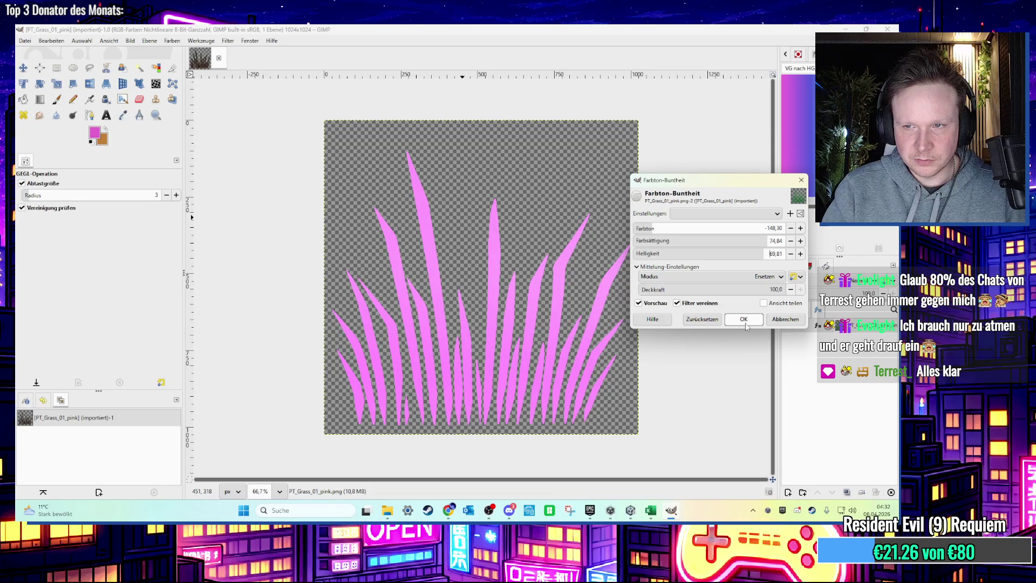
left_click(743, 321)
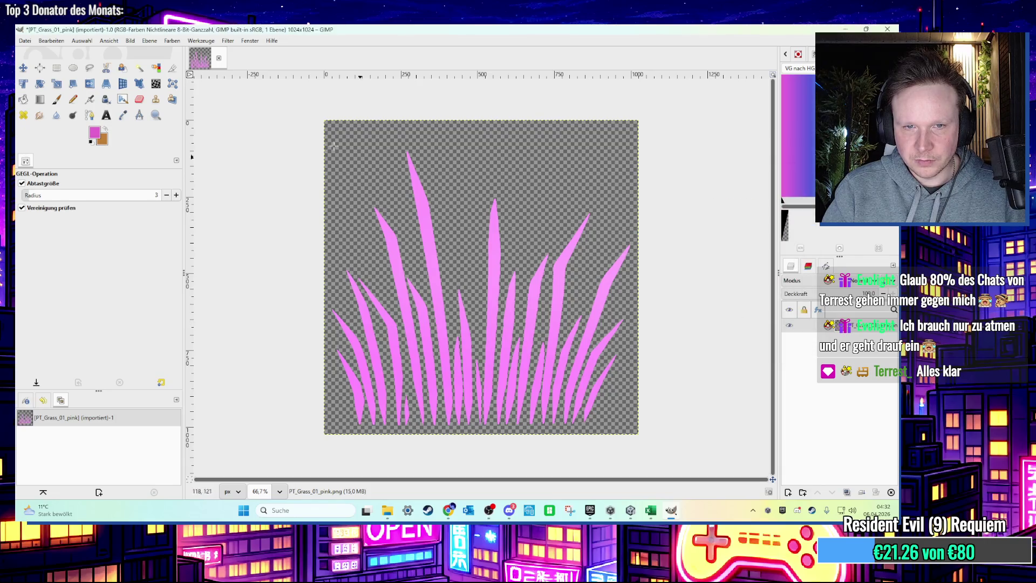
left_click(23, 41)
left_click(136, 203)
Step: Export the light pink grass image as PT_Grass_01_pink.png
left_click(327, 139)
left_click(594, 427)
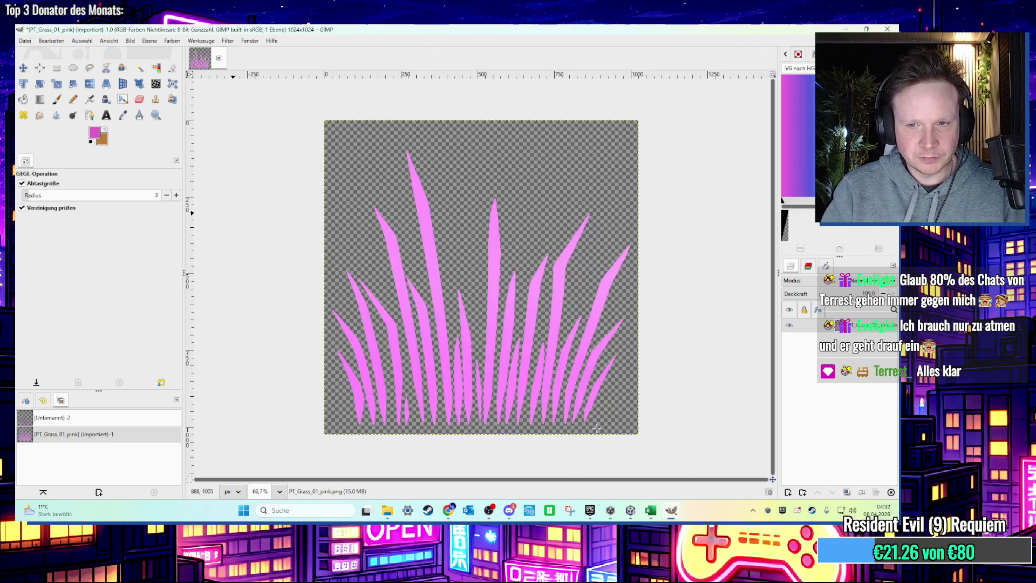
left_click(207, 341)
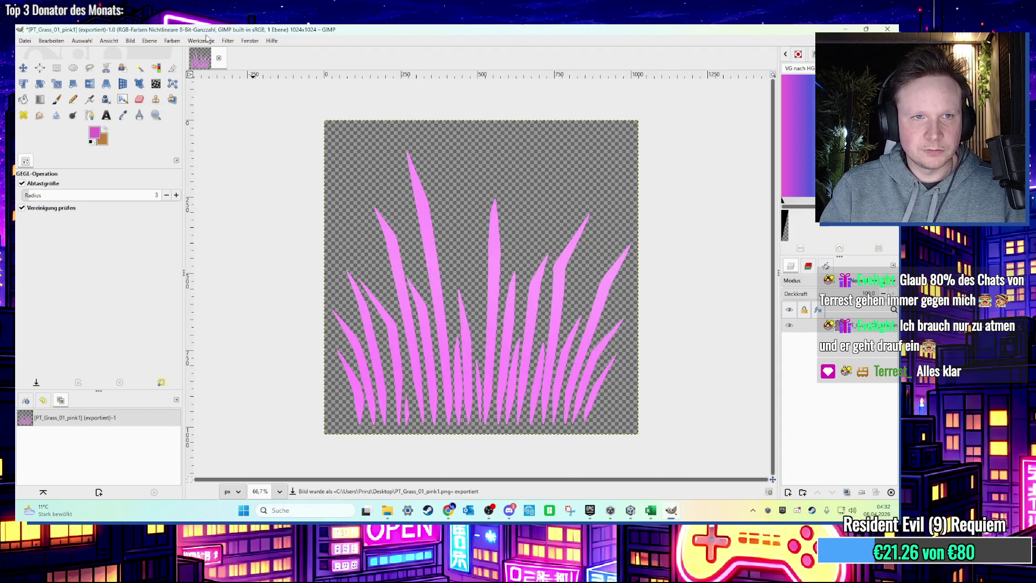
Step: Rework Hue-Saturation for a deeper magenta grass (hue -143.77, saturation 91.19)
key("ctrl+z")
left_click(228, 40)
left_click(249, 66)
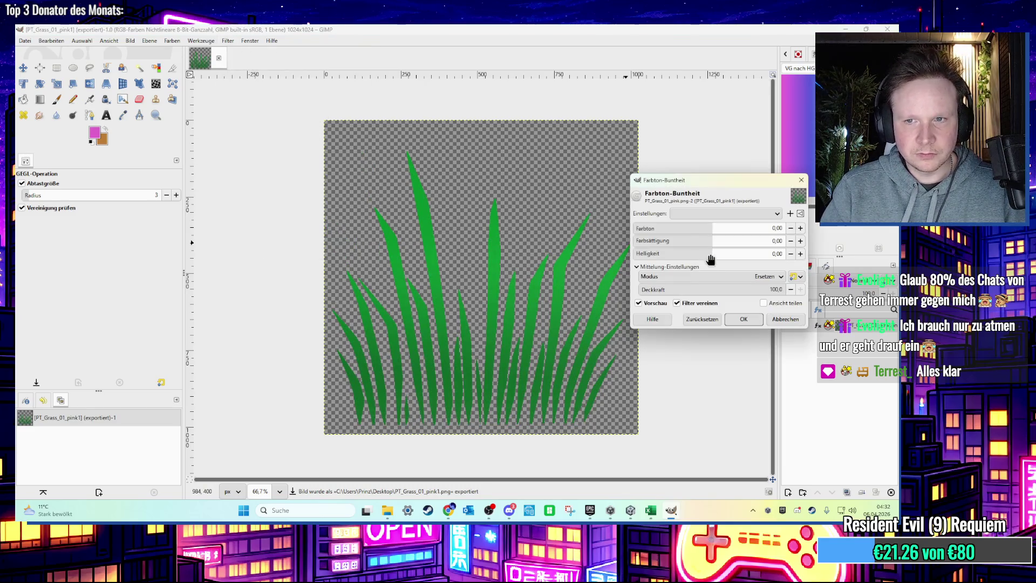
mouse_move(704, 229)
left_mouse_down()
mouse_move(664, 232)
mouse_move(743, 234)
mouse_move(664, 236)
mouse_move(751, 242)
mouse_move(744, 258)
left_mouse_up()
left_click_drag(724, 184, 581, 205)
left_click_drag(550, 250, 508, 254)
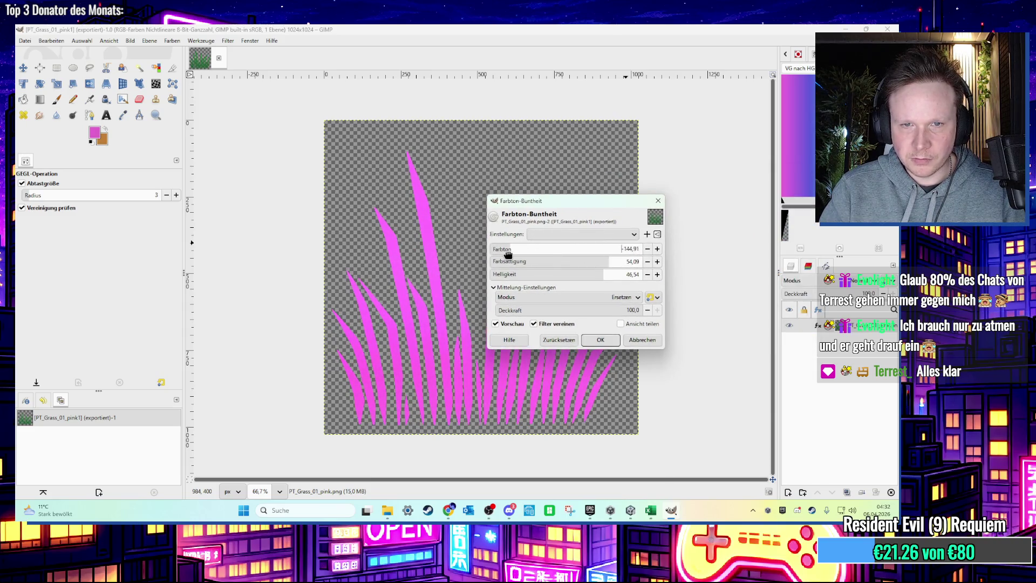
left_click(629, 263)
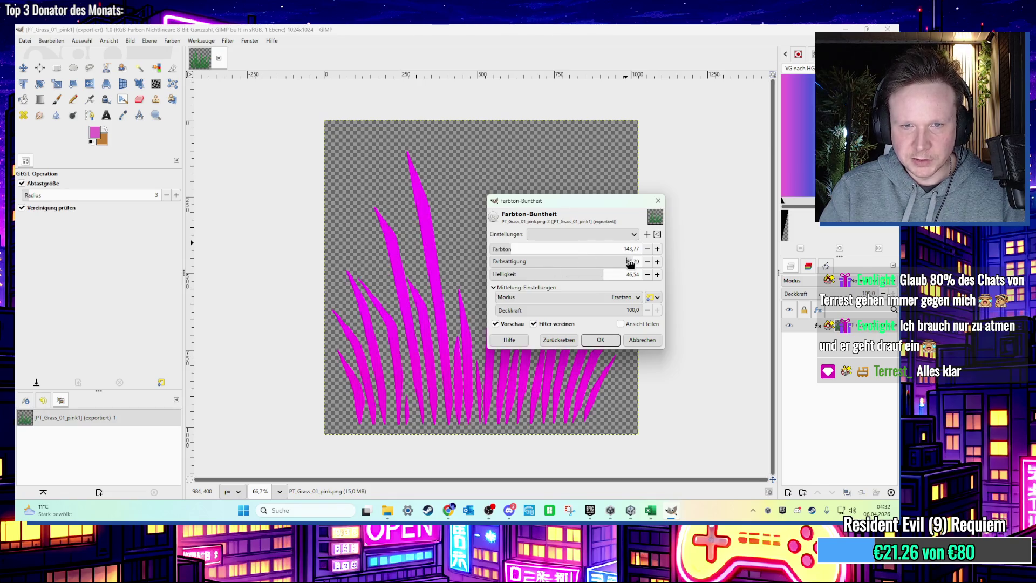
left_click_drag(618, 278, 587, 278)
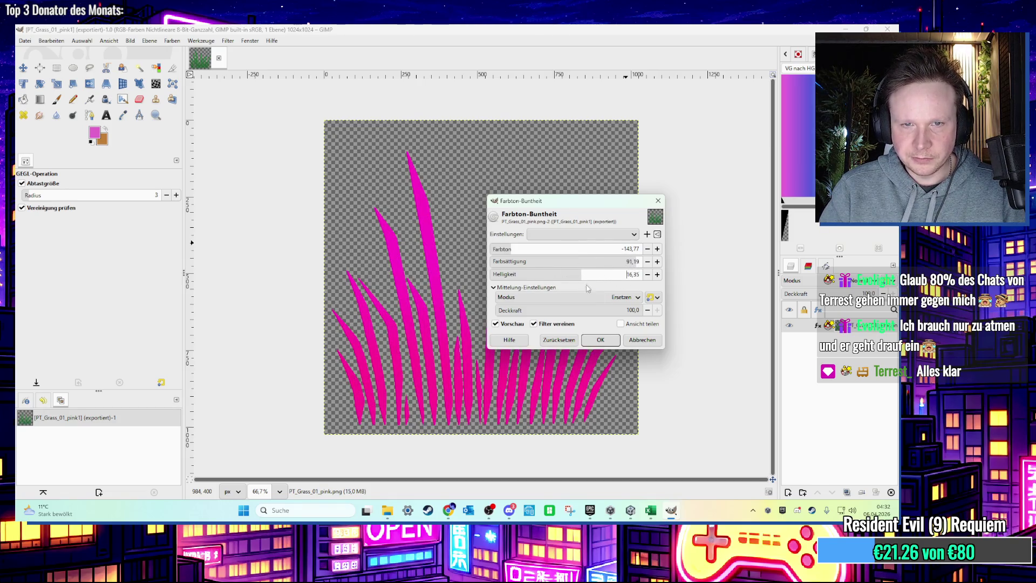
left_click(599, 340)
Step: Export the magenta version as PT_Grass_01_pink2.png and minimise GIMP
left_click(25, 41)
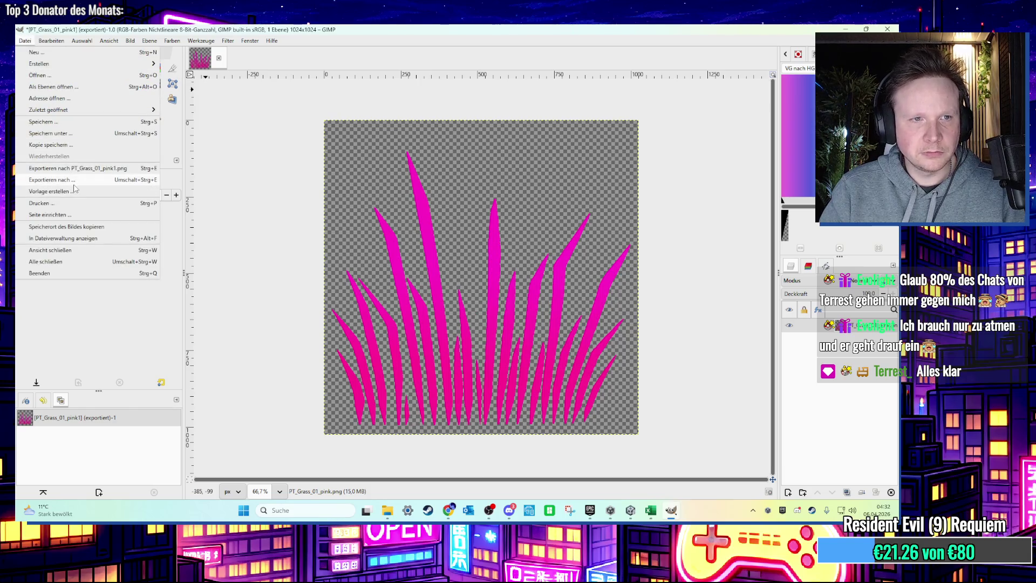
left_click(74, 182)
key("Right")
key("BackSpace")
type("2")
key("Return")
key("Return")
left_click(842, 29)
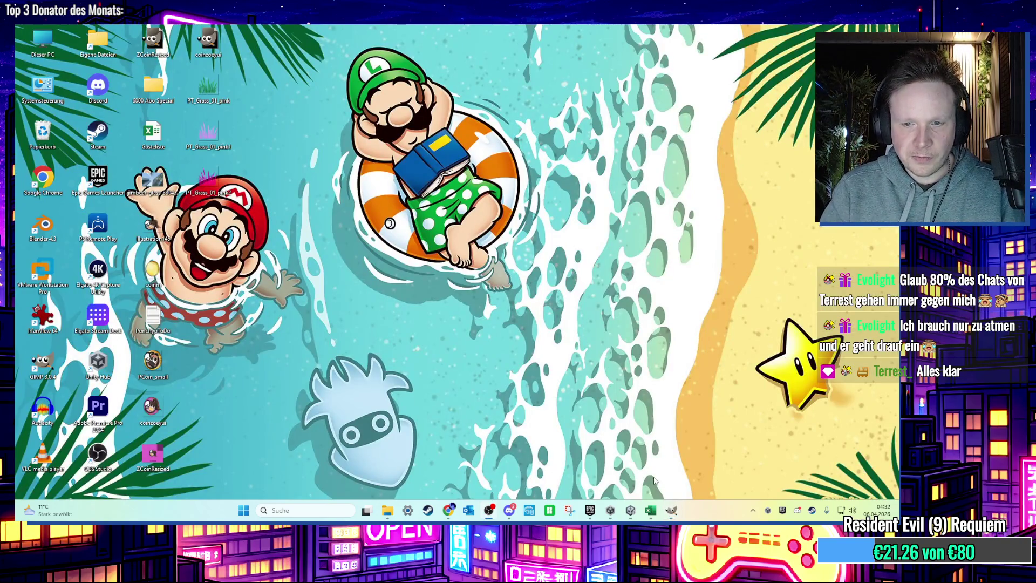
Step: Drag the pink grass PNG from the desktop into Unity's Textures folder
left_click(630, 509)
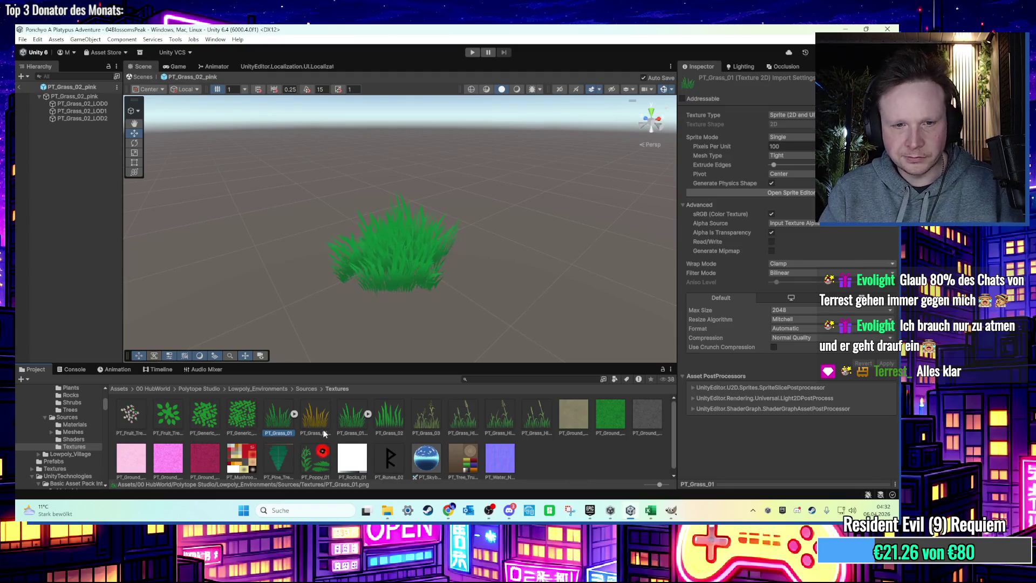
left_click(630, 510)
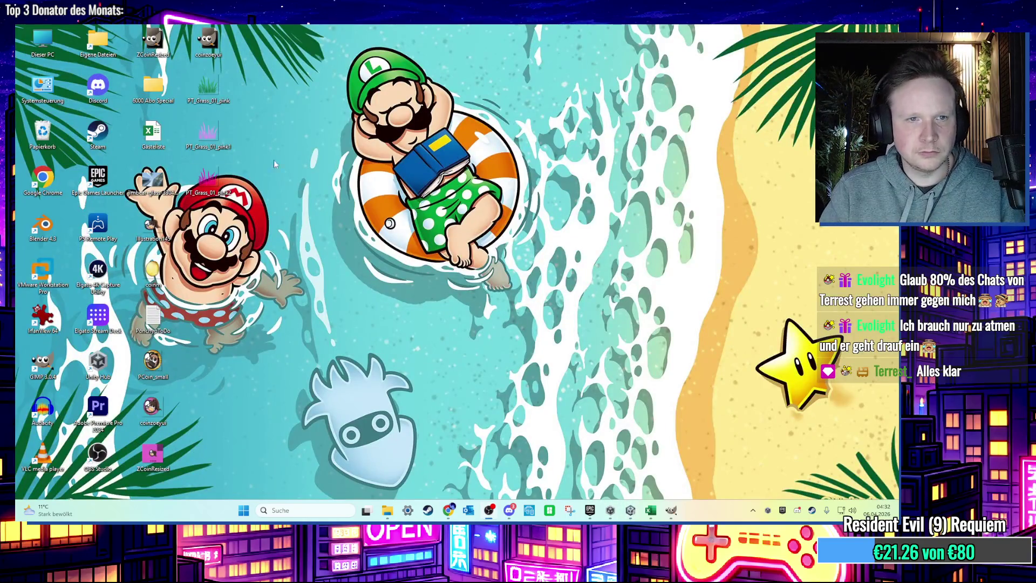
mouse_move(207, 135)
left_mouse_down()
mouse_move(634, 519)
mouse_move(576, 452)
left_mouse_up()
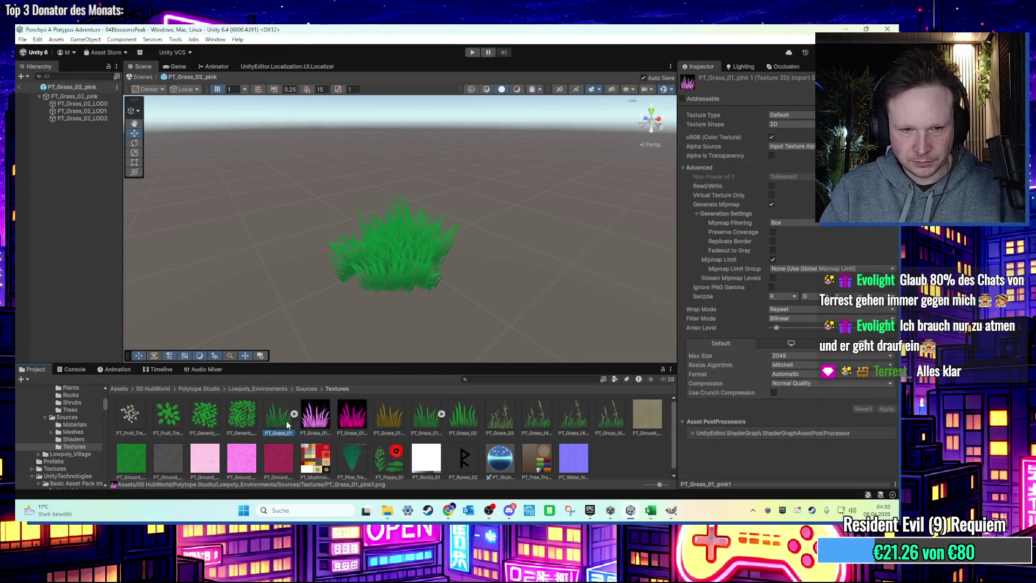
Step: Set PT_Grass_01_pink1 and pink2 to Sprite (2D and UI), apply, then show the Scenes folder
left_click(328, 427)
left_click(359, 421, "shift")
left_click(791, 115)
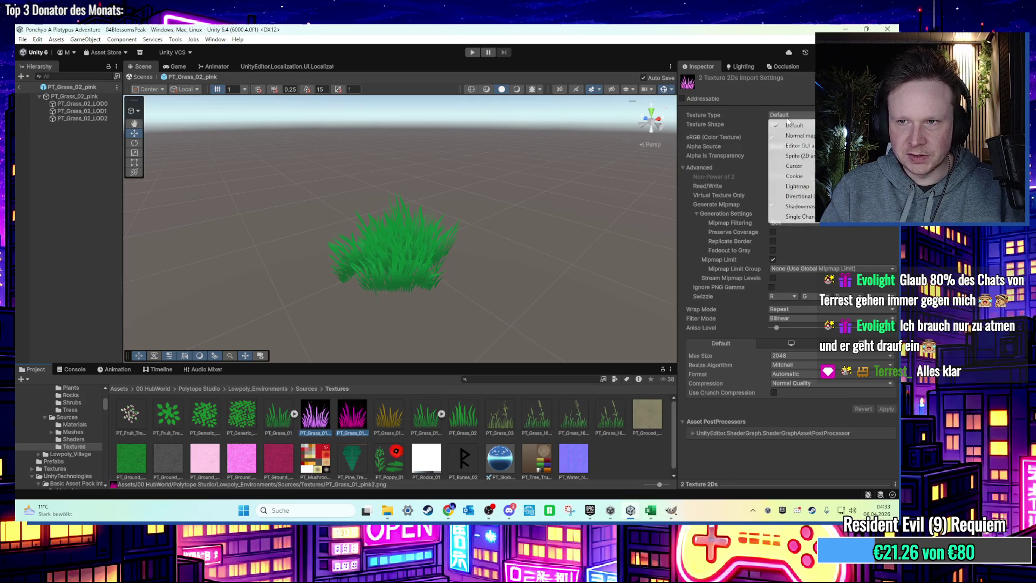
left_click(798, 156)
left_click(507, 445)
left_click(426, 284)
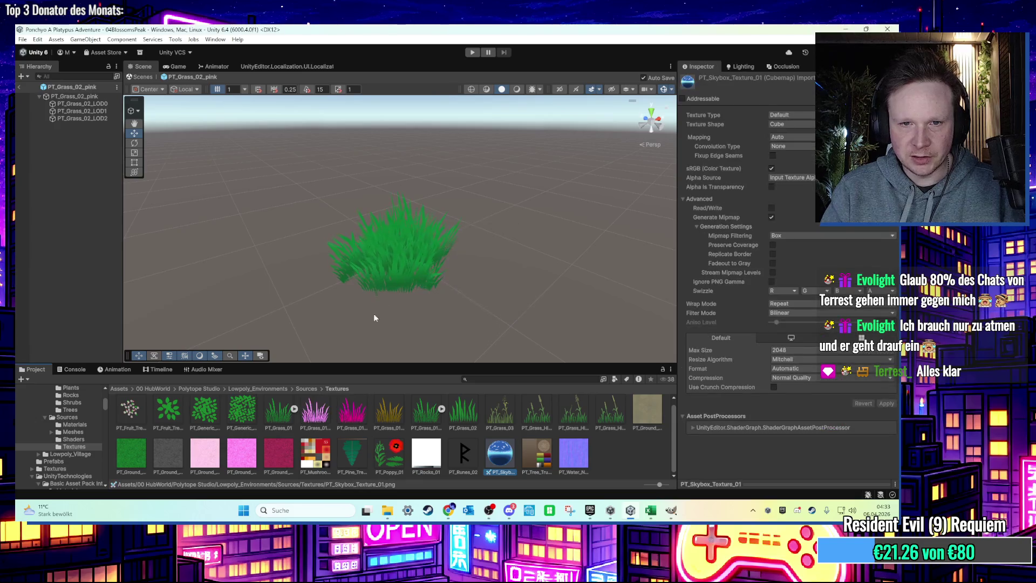
scroll(92, 410, "up", 5)
left_click(70, 406)
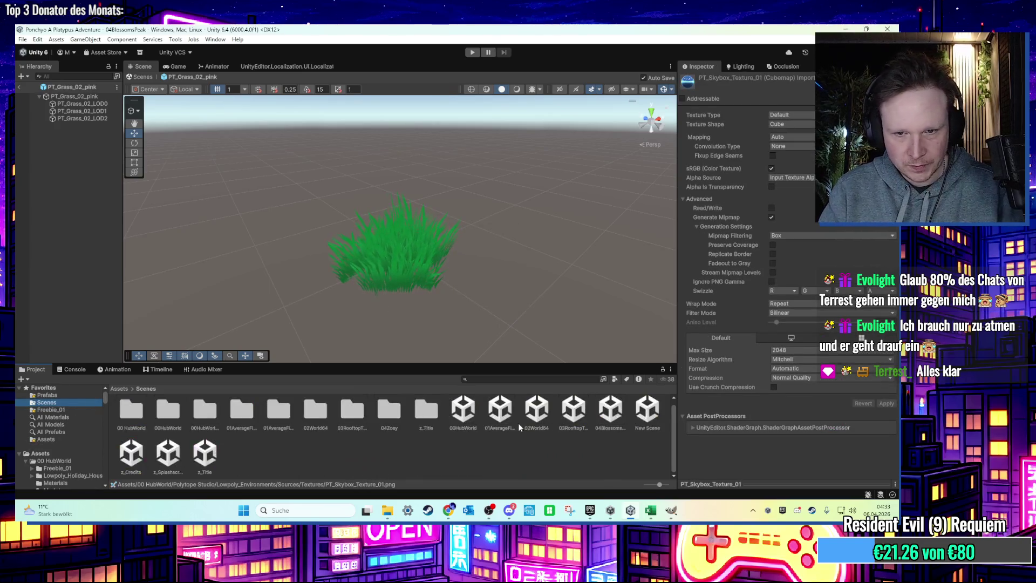
Step: Open 03RooftopTrouble and orbit the rooftop from the FreeLook Camera
left_click(574, 413)
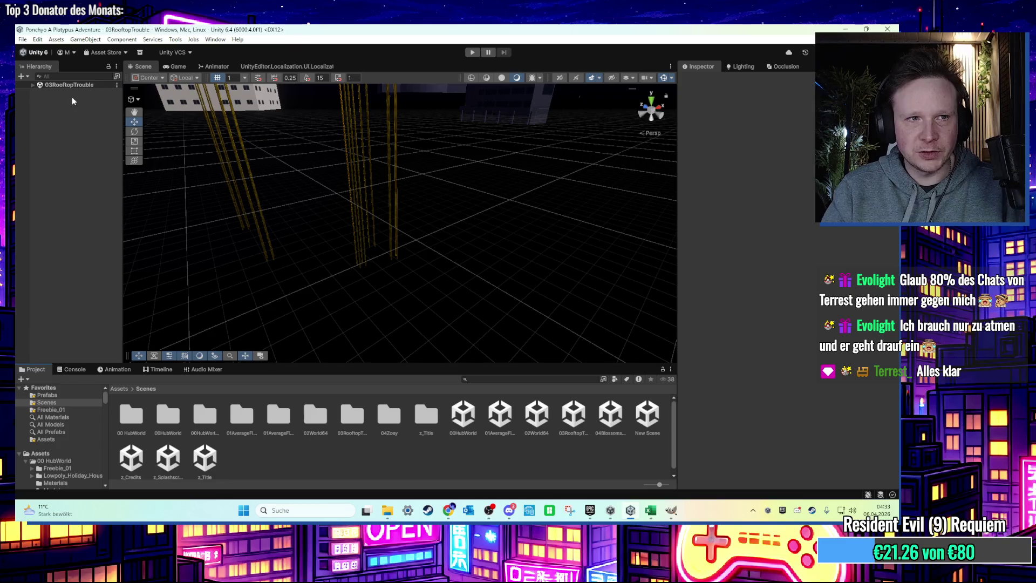
left_click(33, 85)
double_click(74, 114)
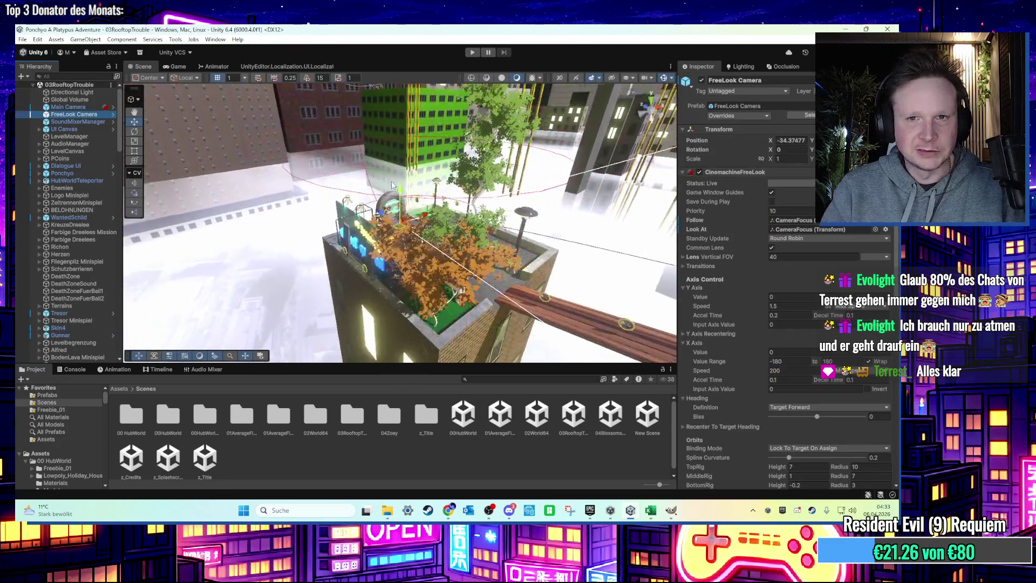
mouse_move(481, 205)
left_mouse_down()
mouse_move(419, 254)
mouse_move(338, 236)
mouse_move(363, 262)
mouse_move(374, 243)
left_mouse_up()
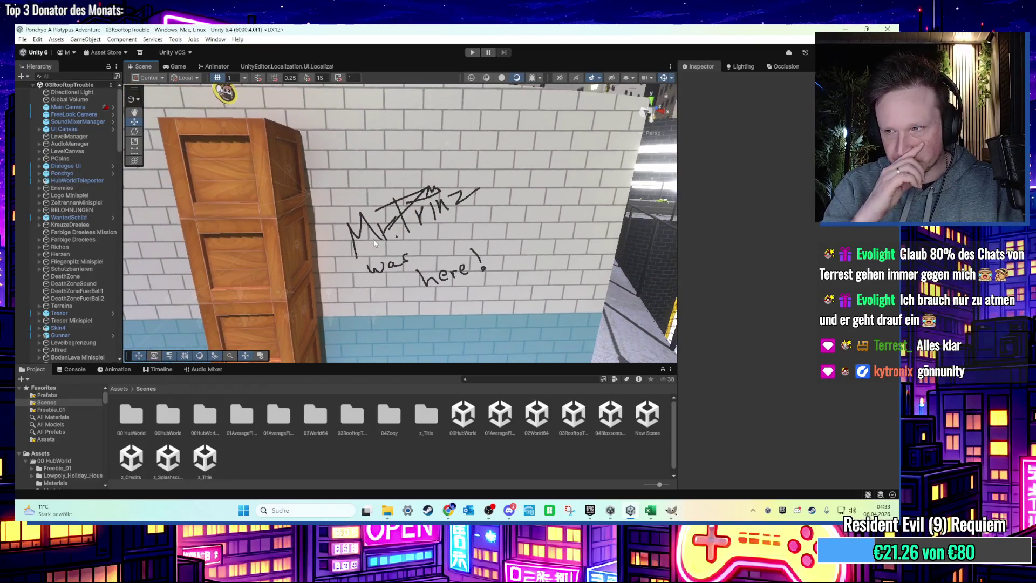
scroll(373, 243, "down", 5)
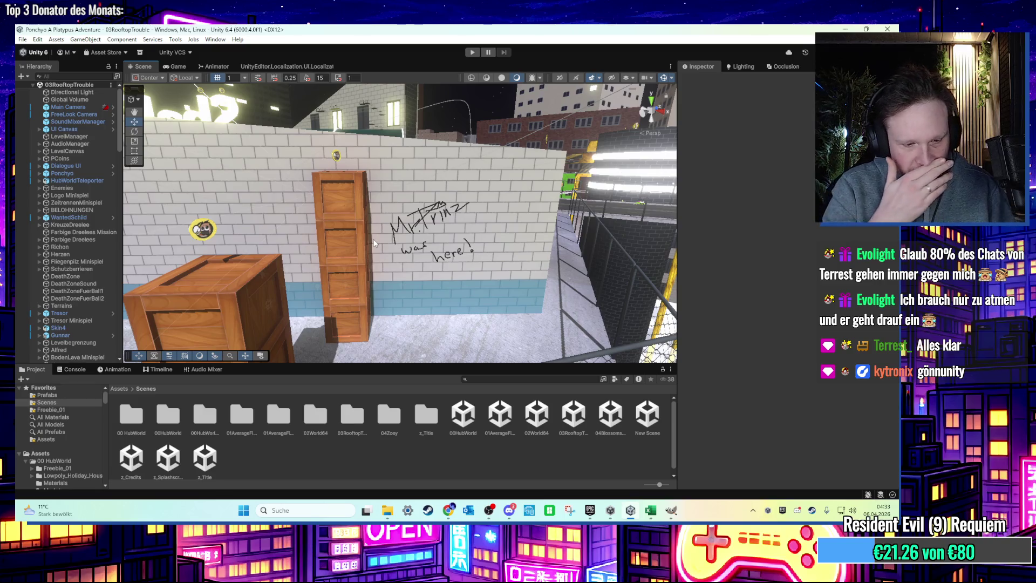
scroll(373, 237, "down", 5)
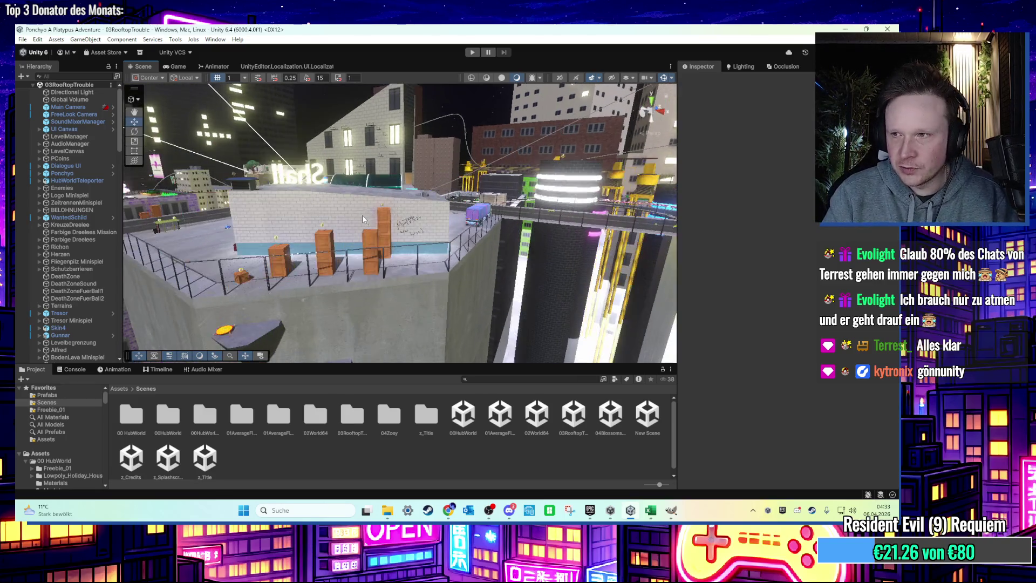
Step: Inspect the brick wall under the Shall sign and select a glowing window light
key("f")
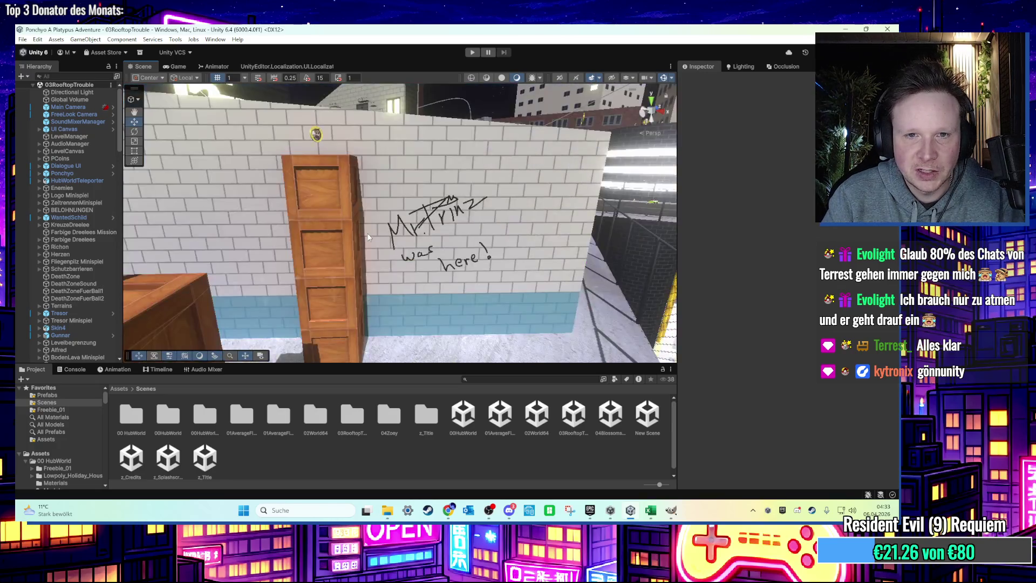
left_click_drag(377, 238, 399, 245)
left_click_drag(335, 171, 432, 217)
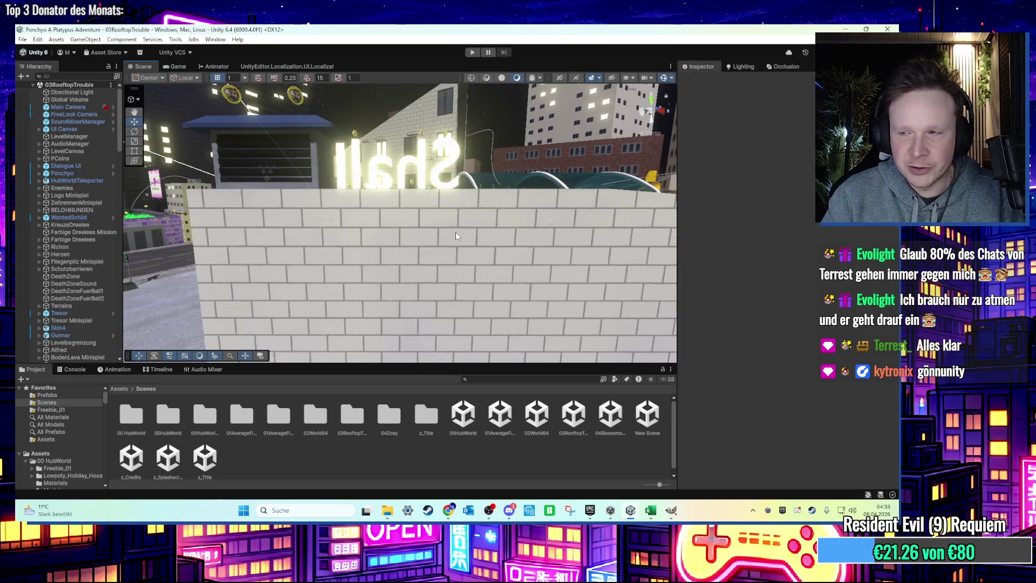
scroll(441, 231, "down", 3)
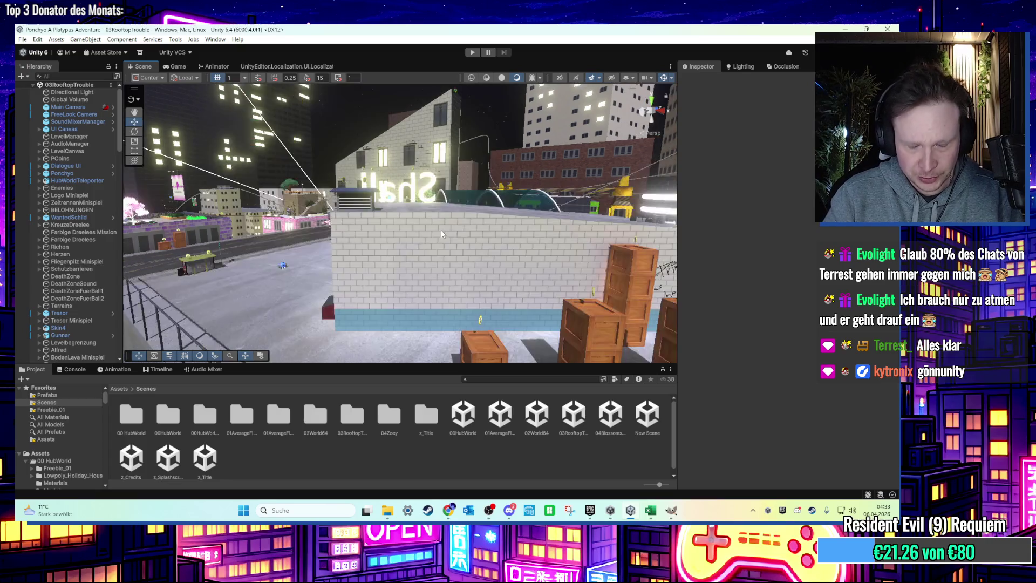
scroll(441, 230, "up", 4)
mouse_move(438, 235)
left_mouse_down()
mouse_move(515, 252)
mouse_move(286, 308)
mouse_move(355, 277)
mouse_move(355, 261)
mouse_move(362, 274)
mouse_move(383, 241)
left_mouse_up()
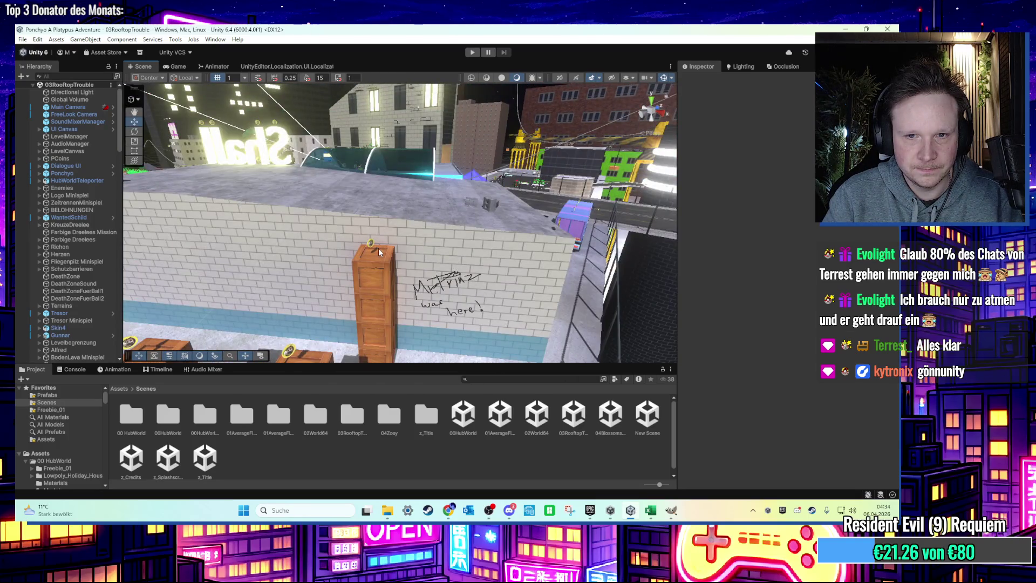
mouse_move(375, 254)
left_mouse_down()
mouse_move(389, 240)
mouse_move(376, 239)
mouse_move(381, 303)
mouse_move(398, 186)
mouse_move(430, 198)
mouse_move(348, 246)
mouse_move(300, 155)
mouse_move(465, 263)
mouse_move(404, 239)
mouse_move(419, 145)
mouse_move(396, 206)
mouse_move(410, 308)
mouse_move(409, 282)
mouse_move(436, 259)
mouse_move(405, 238)
mouse_move(437, 242)
mouse_move(301, 249)
mouse_move(143, 277)
left_mouse_up()
left_click(301, 248)
scroll(81, 322, "down", 2)
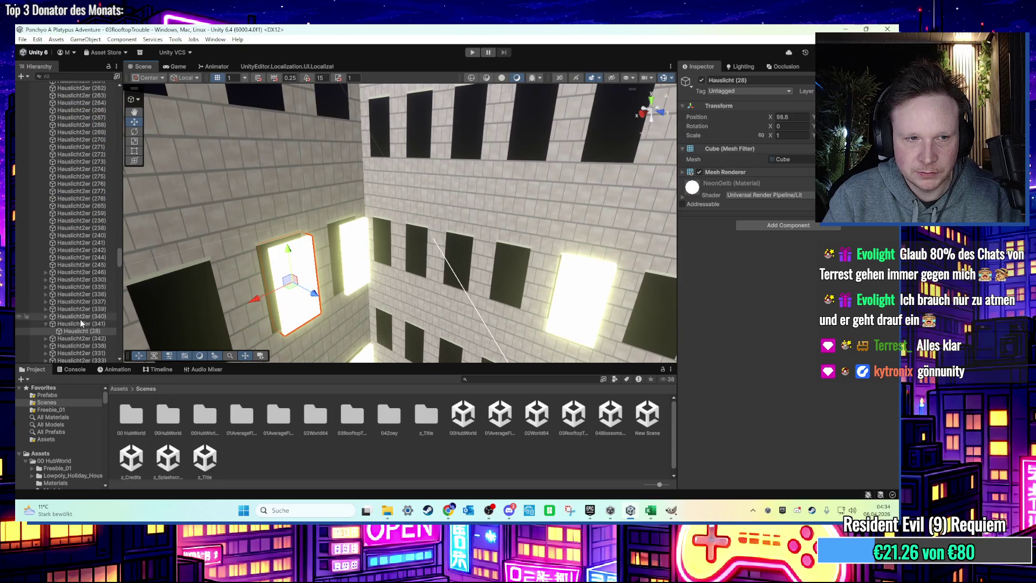
scroll(327, 295, "down", 2)
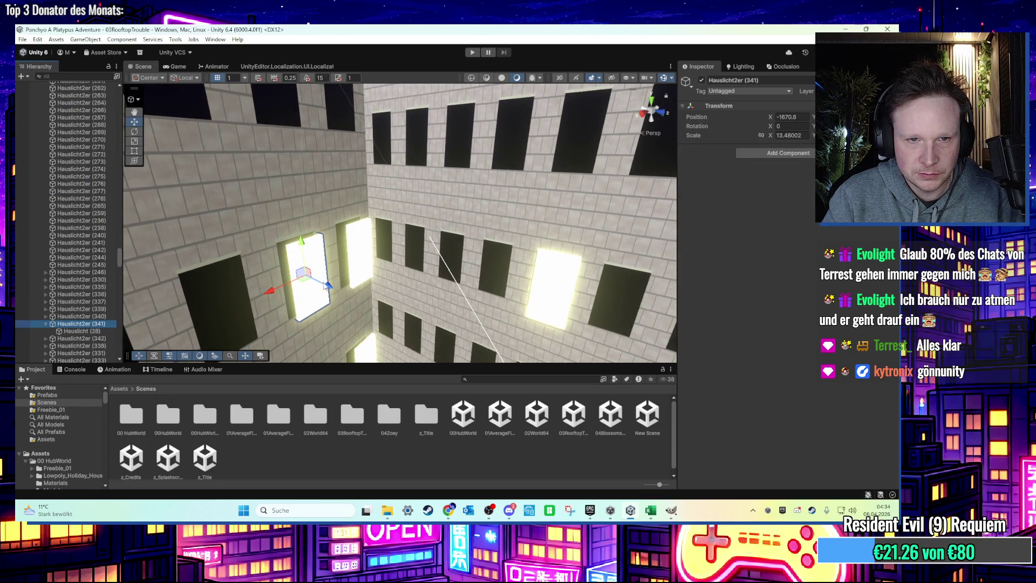
left_click_drag(325, 289, 300, 268)
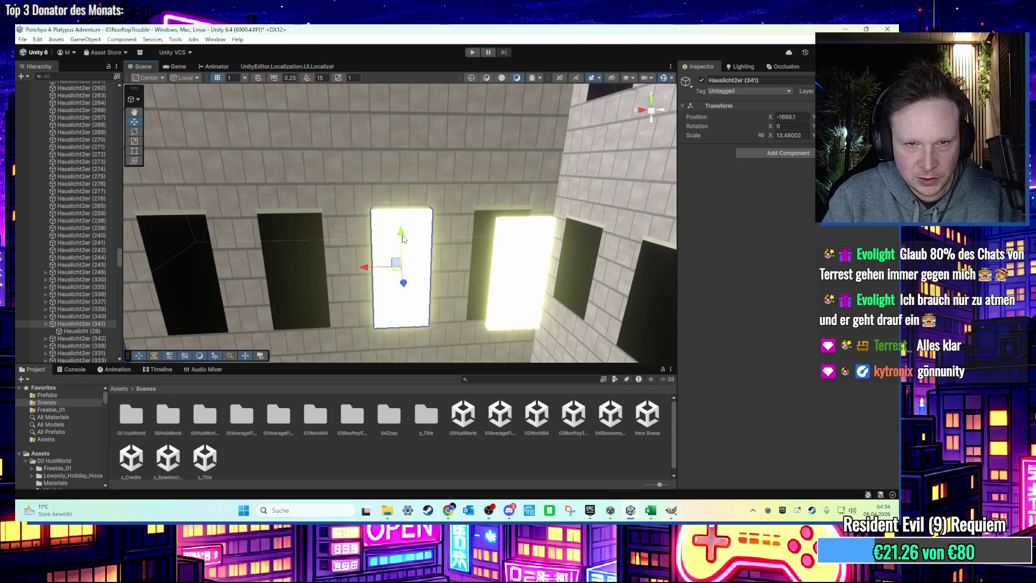
left_click_drag(399, 287, 411, 278)
left_click_drag(522, 249, 175, 326)
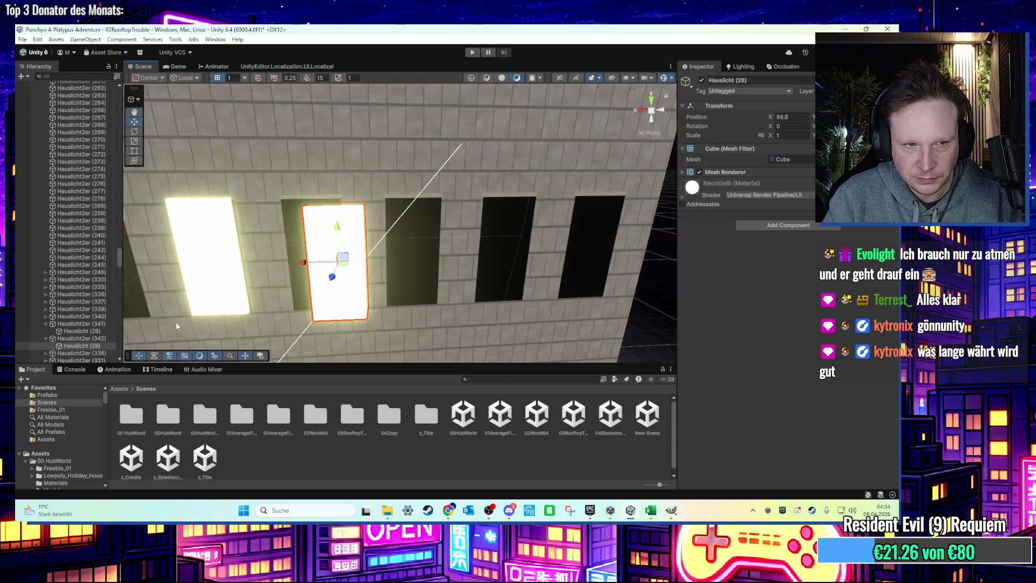
double_click(107, 339)
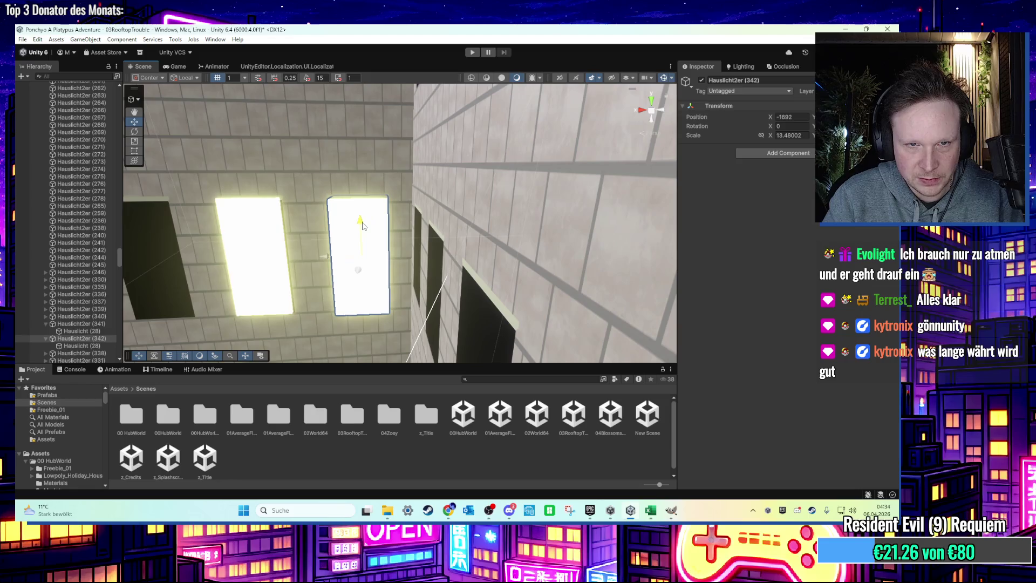
mouse_move(332, 240)
left_mouse_down()
mouse_move(353, 261)
mouse_move(363, 212)
mouse_move(211, 251)
left_mouse_up()
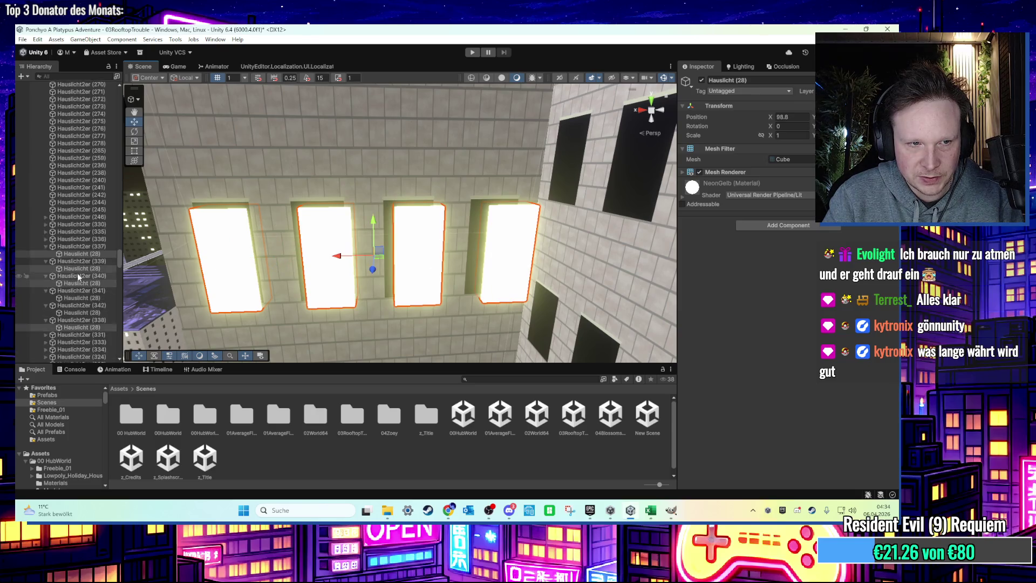
left_click(95, 265)
left_click(90, 220, "ctrl")
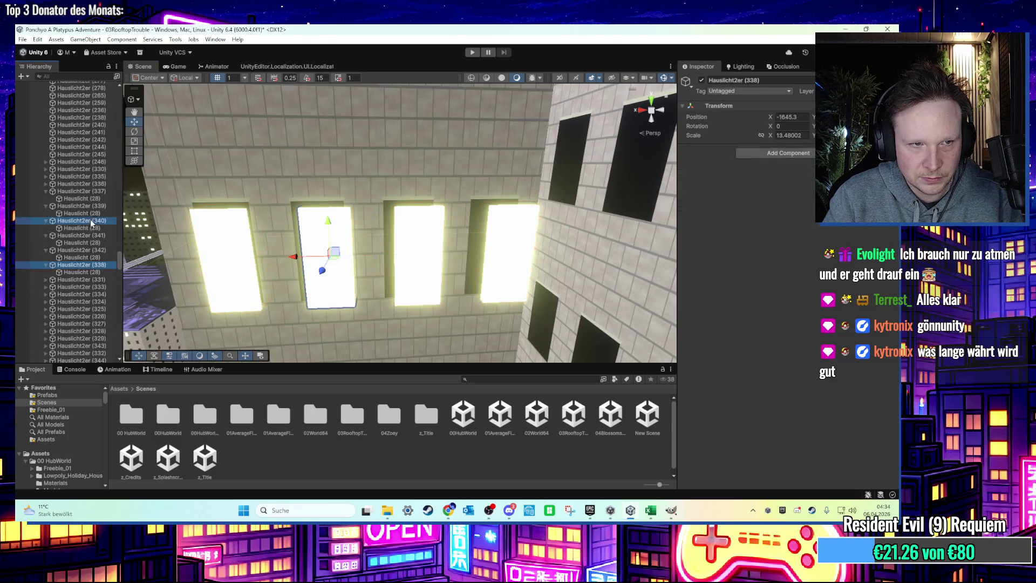
left_click(89, 206, "ctrl")
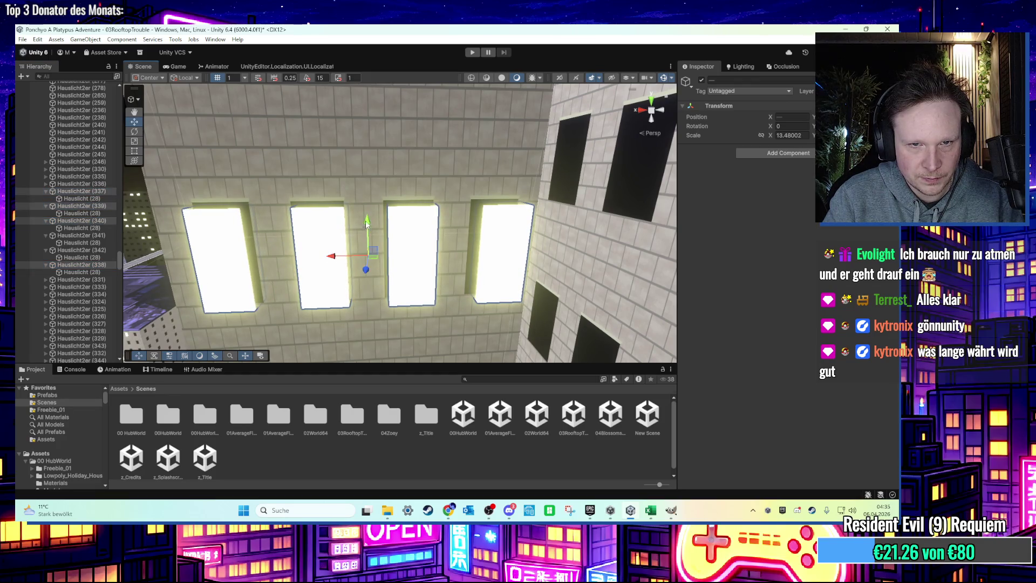
key("f")
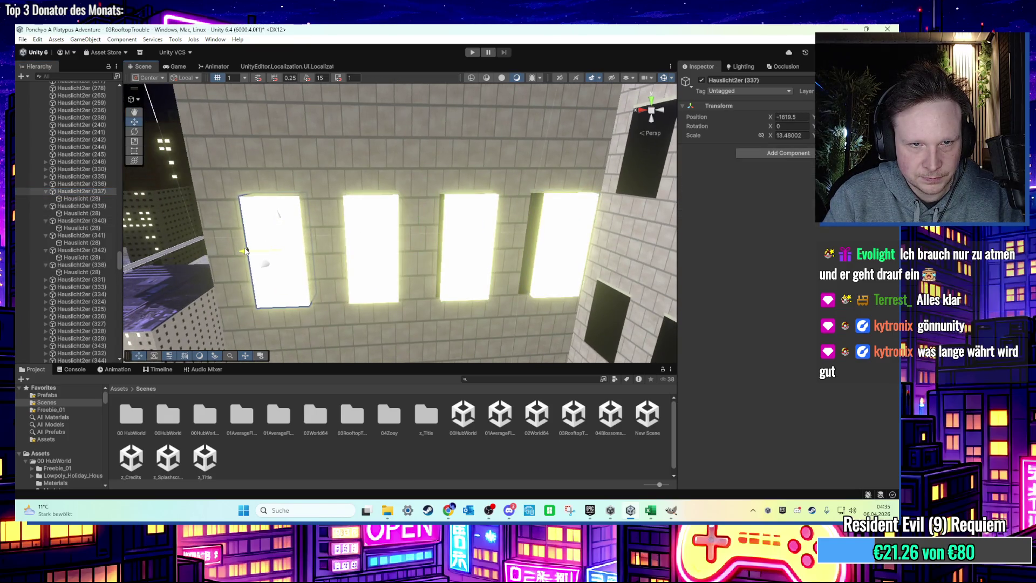
left_click(447, 254)
key("f")
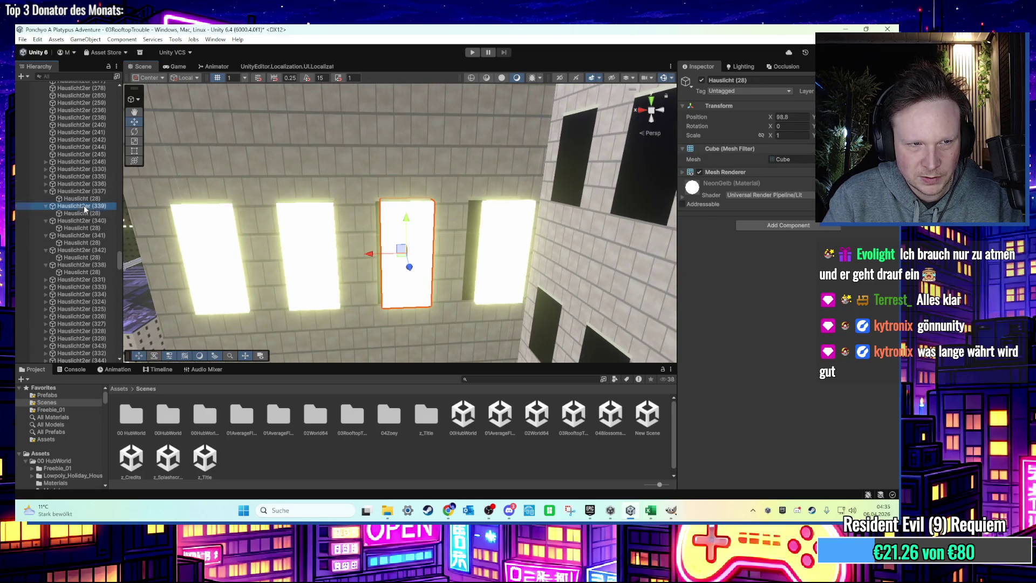
left_click_drag(375, 257, 353, 250)
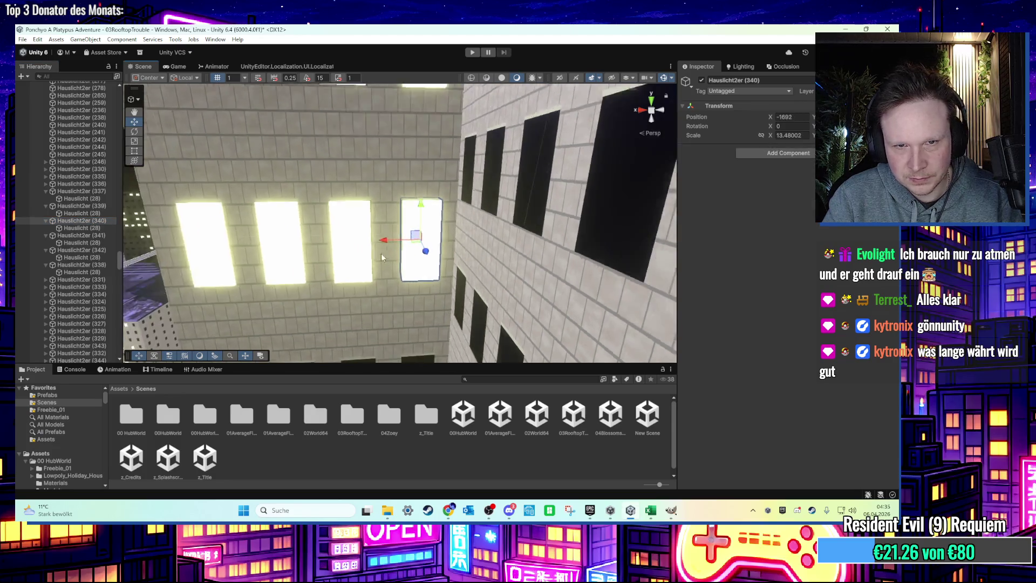
scroll(398, 245, "down", 10)
mouse_move(321, 288)
left_mouse_down()
mouse_move(364, 289)
mouse_move(290, 263)
mouse_move(254, 232)
mouse_move(392, 286)
mouse_move(316, 274)
mouse_move(397, 300)
mouse_move(465, 278)
left_mouse_up()
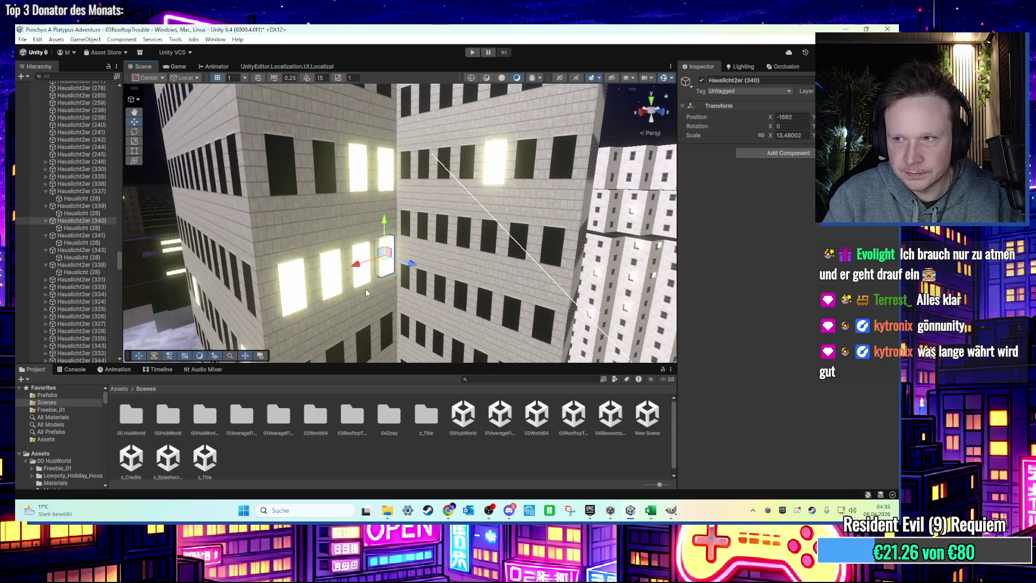
scroll(465, 278, "up", 10)
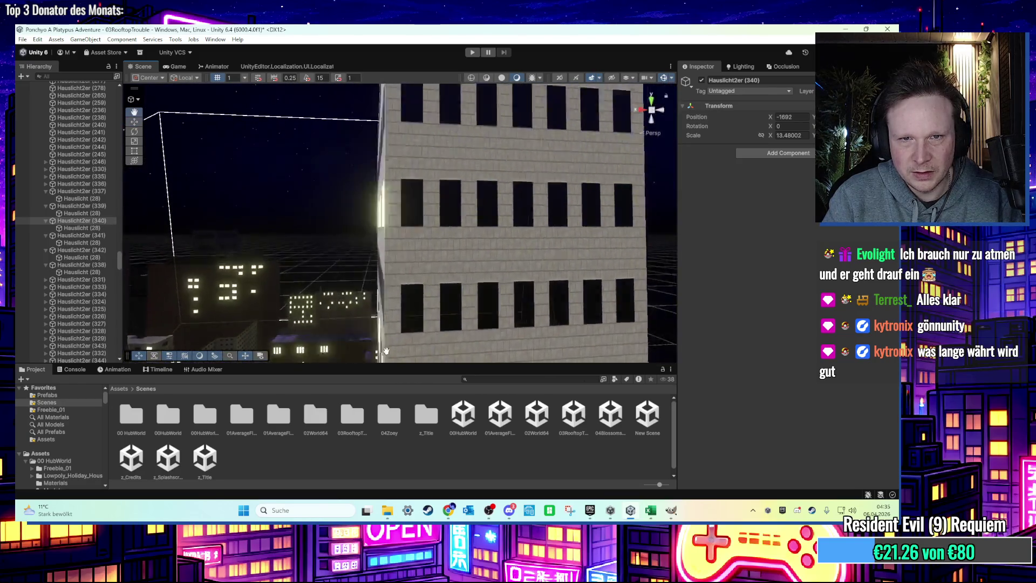
left_click(465, 273)
scroll(322, 252, "up", 2)
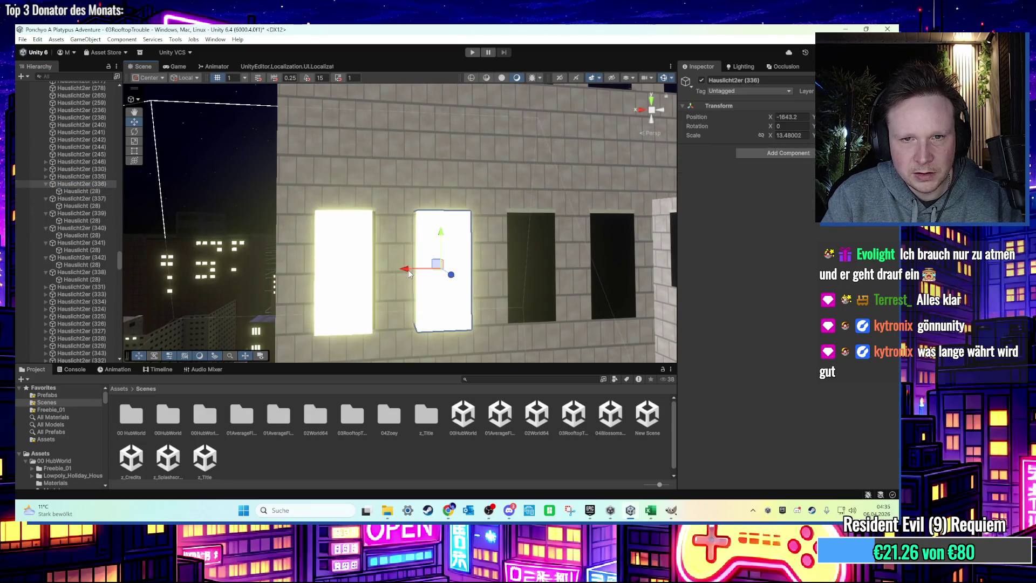
left_click_drag(409, 273, 337, 260)
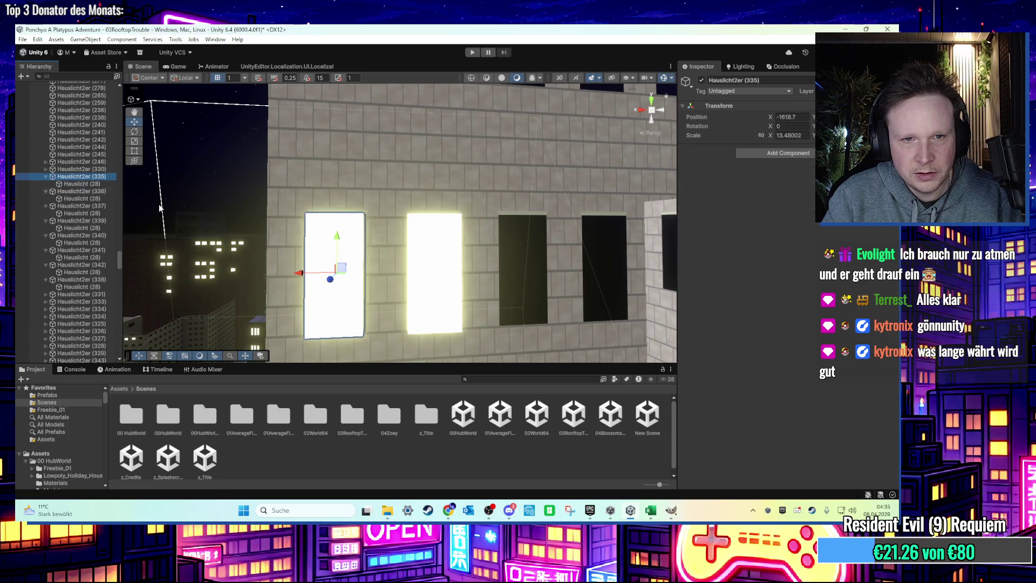
mouse_move(305, 275)
left_mouse_down()
mouse_move(504, 314)
mouse_move(407, 276)
mouse_move(523, 286)
mouse_move(373, 259)
left_mouse_up()
left_click(373, 259)
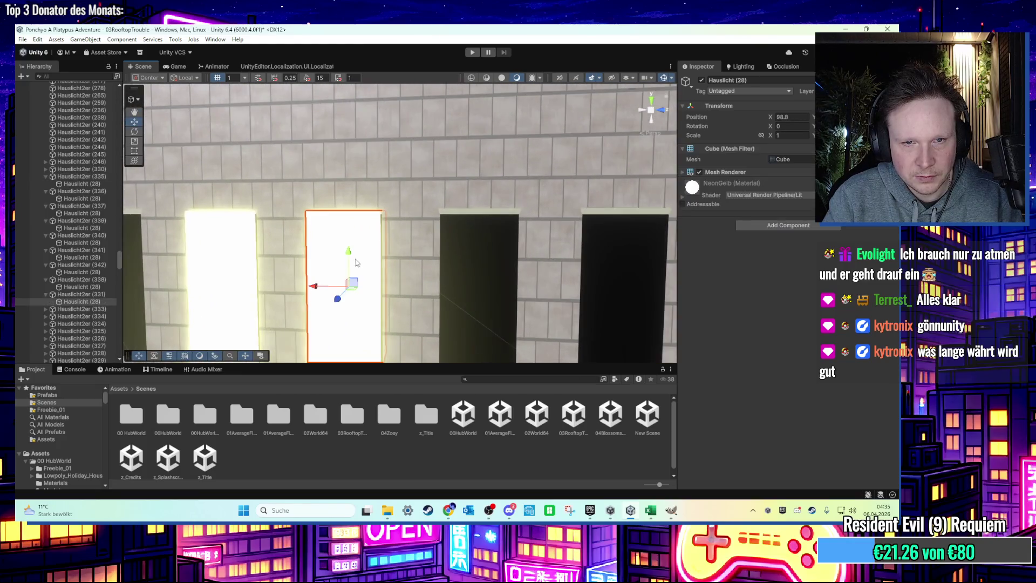
key("f")
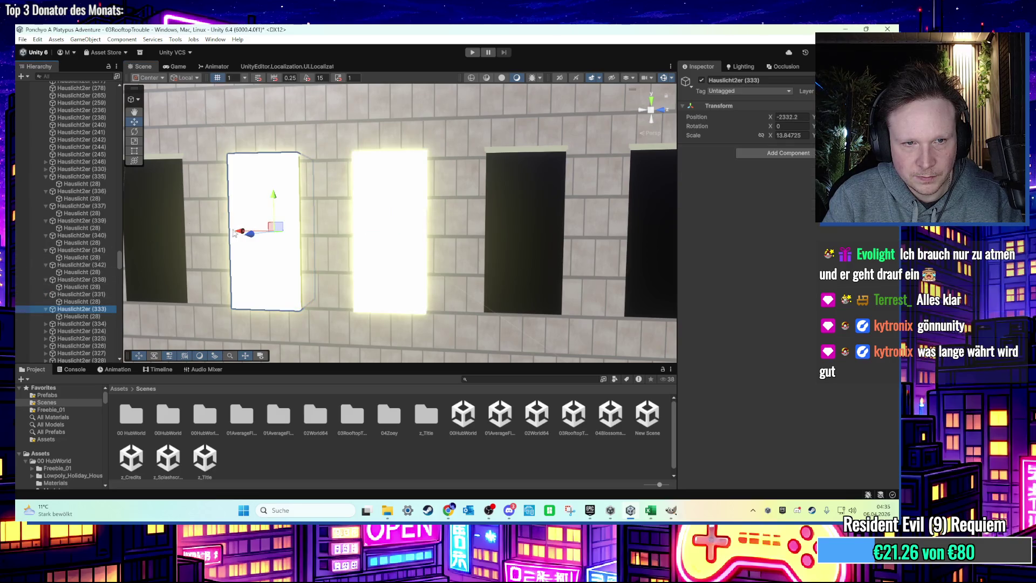
mouse_move(239, 233)
left_mouse_down()
mouse_move(227, 253)
mouse_move(359, 266)
left_mouse_up()
left_click(316, 127)
mouse_move(316, 127)
left_mouse_down()
mouse_move(298, 205)
mouse_move(322, 214)
mouse_move(324, 186)
mouse_move(441, 227)
mouse_move(454, 272)
mouse_move(299, 257)
mouse_move(140, 223)
mouse_move(228, 237)
mouse_move(239, 252)
mouse_move(307, 206)
mouse_move(267, 256)
mouse_move(329, 256)
mouse_move(381, 275)
mouse_move(386, 290)
mouse_move(335, 260)
mouse_move(287, 259)
mouse_move(345, 276)
mouse_move(536, 221)
mouse_move(424, 260)
mouse_move(428, 218)
mouse_move(334, 282)
mouse_move(383, 280)
mouse_move(476, 250)
mouse_move(459, 231)
mouse_move(337, 242)
mouse_move(352, 193)
mouse_move(496, 217)
mouse_move(497, 185)
mouse_move(415, 233)
left_mouse_up()
left_click(331, 284)
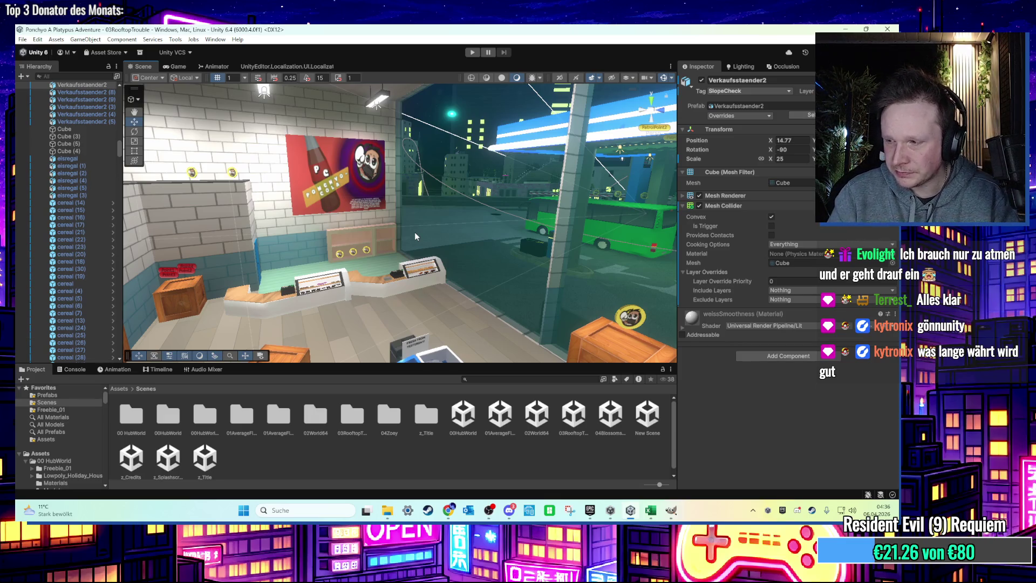
mouse_move(414, 233)
left_mouse_down()
mouse_move(452, 194)
mouse_move(289, 247)
mouse_move(482, 274)
mouse_move(410, 295)
mouse_move(355, 248)
mouse_move(410, 253)
mouse_move(338, 215)
left_mouse_up()
left_click(338, 212)
scroll(339, 212, "up", 5)
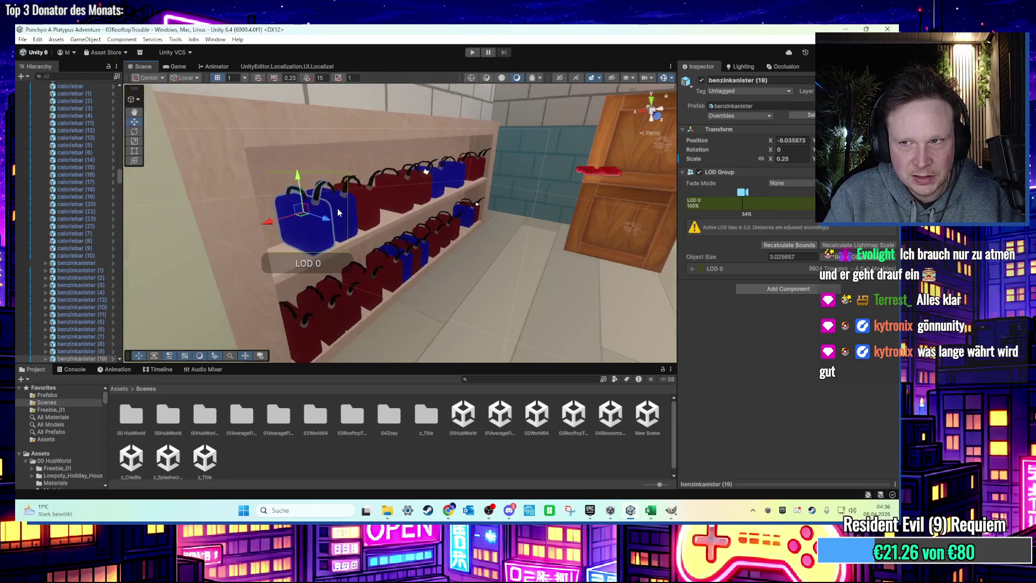
left_click(302, 213)
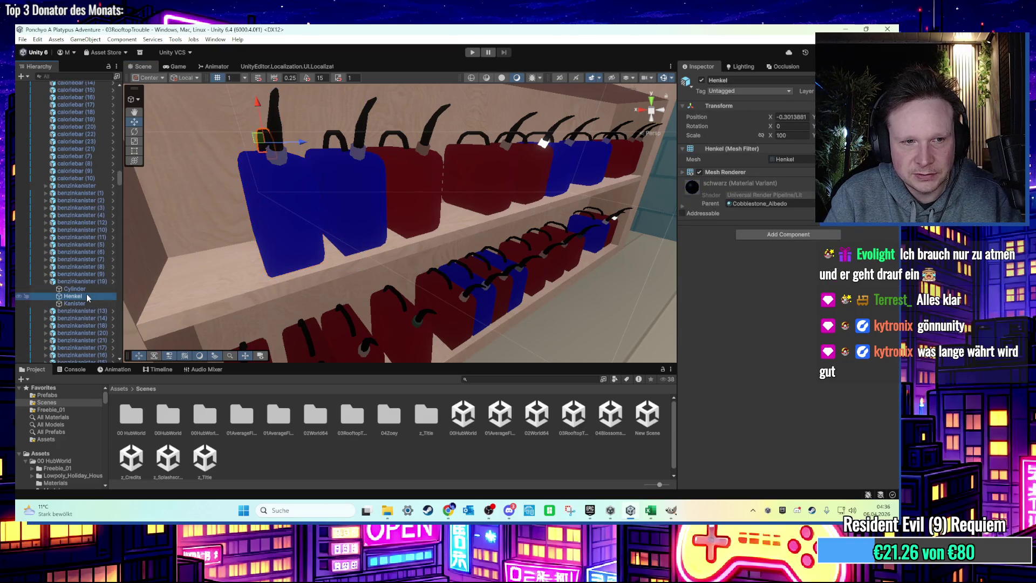
scroll(230, 277, "down", 3)
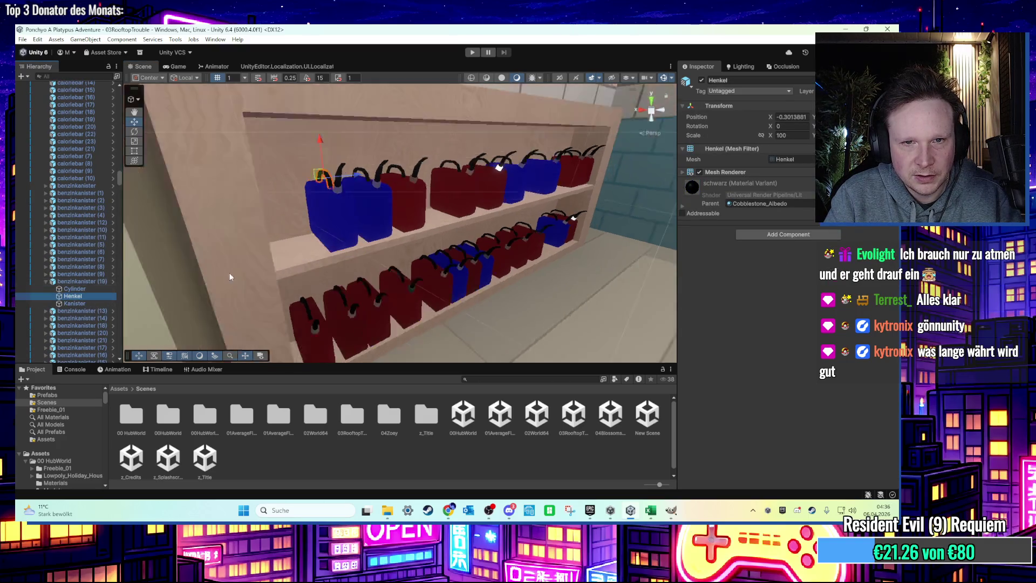
scroll(230, 277, "down", 5)
scroll(332, 229, "up", 5)
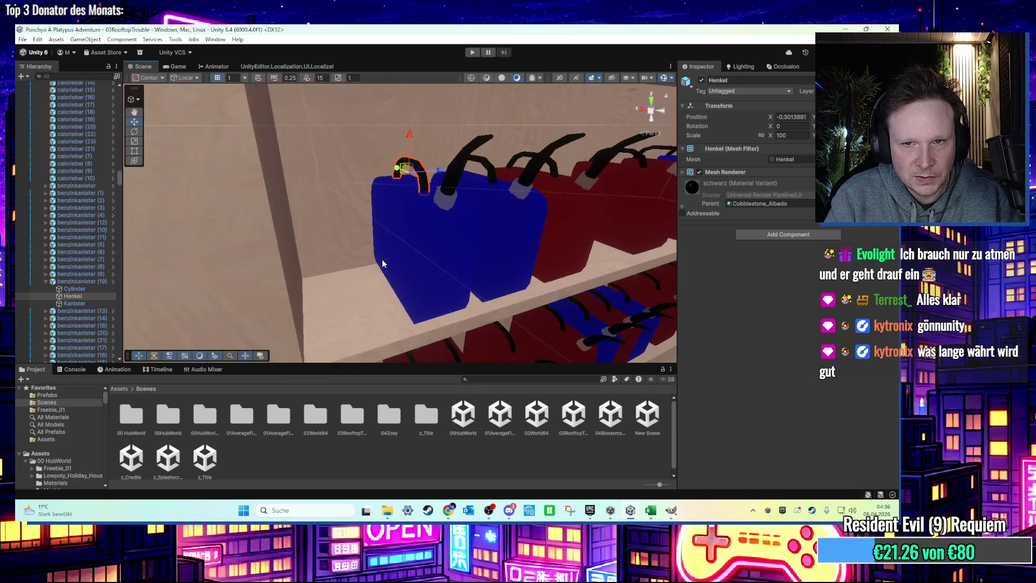
scroll(386, 260, "down", 5)
mouse_move(320, 238)
left_mouse_down()
mouse_move(410, 222)
mouse_move(373, 217)
mouse_move(396, 237)
mouse_move(319, 251)
mouse_move(584, 224)
mouse_move(485, 224)
mouse_move(322, 268)
mouse_move(331, 248)
mouse_move(267, 247)
mouse_move(410, 212)
mouse_move(536, 215)
left_mouse_up()
scroll(322, 268, "up", 3)
scroll(350, 189, "down", 15)
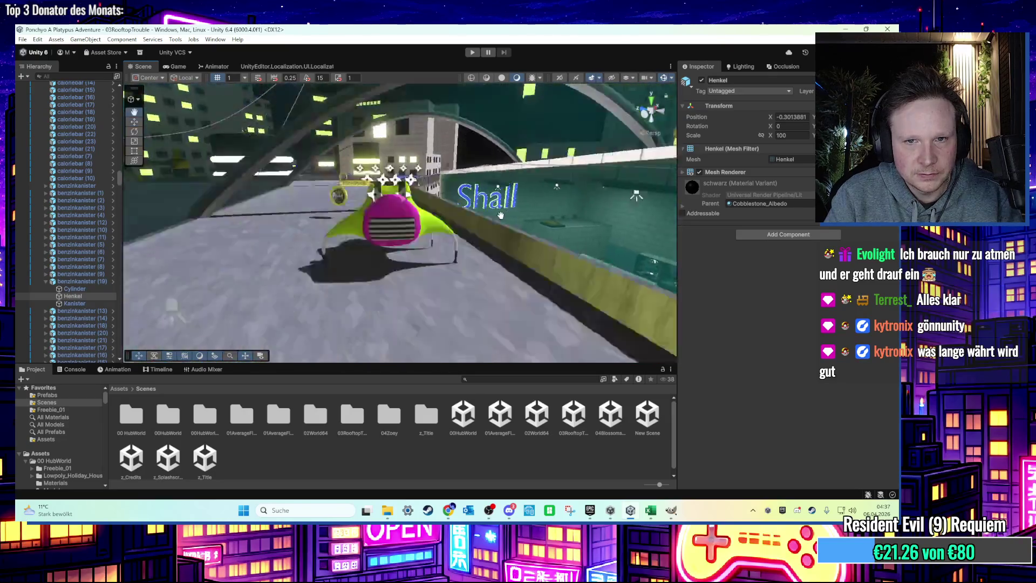
scroll(521, 198, "up", 5)
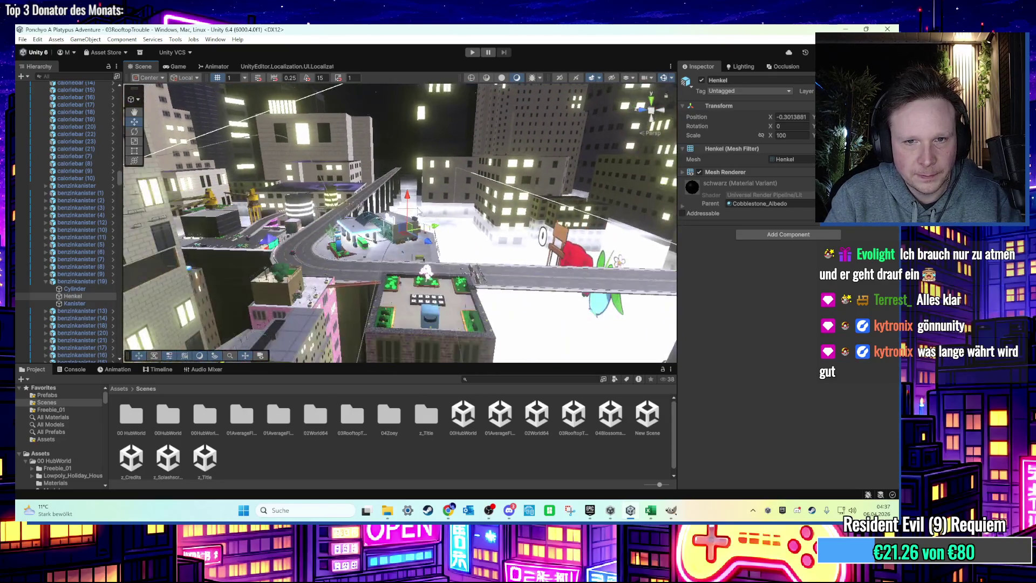
left_click(338, 138)
scroll(339, 141, "up", 10)
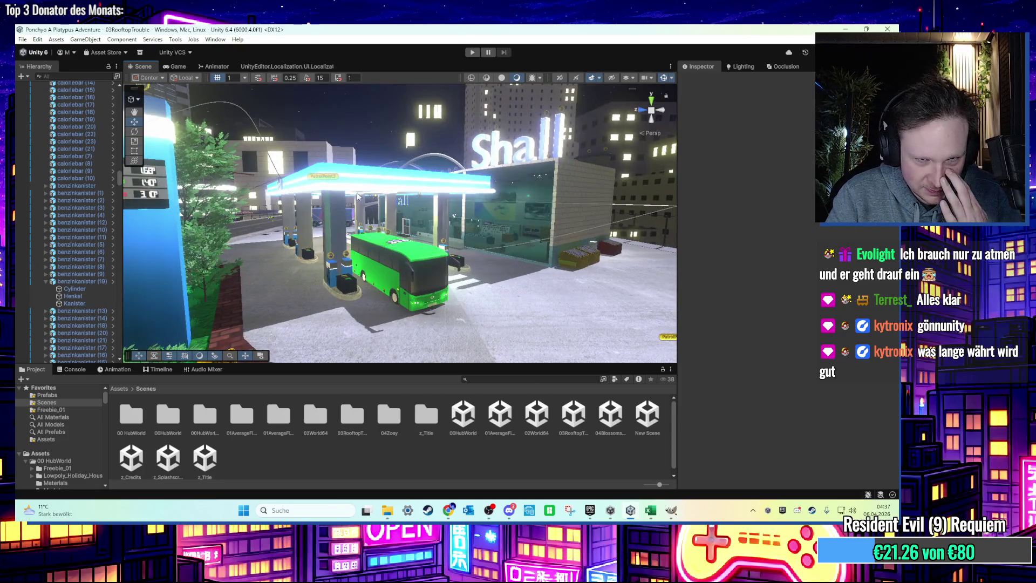
mouse_move(386, 185)
left_mouse_down()
mouse_move(368, 222)
mouse_move(346, 232)
mouse_move(338, 186)
mouse_move(355, 178)
mouse_move(363, 231)
mouse_move(267, 192)
mouse_move(404, 246)
mouse_move(506, 225)
mouse_move(469, 217)
mouse_move(467, 196)
mouse_move(455, 203)
mouse_move(478, 198)
mouse_move(462, 190)
mouse_move(508, 154)
left_mouse_up()
left_click(468, 197)
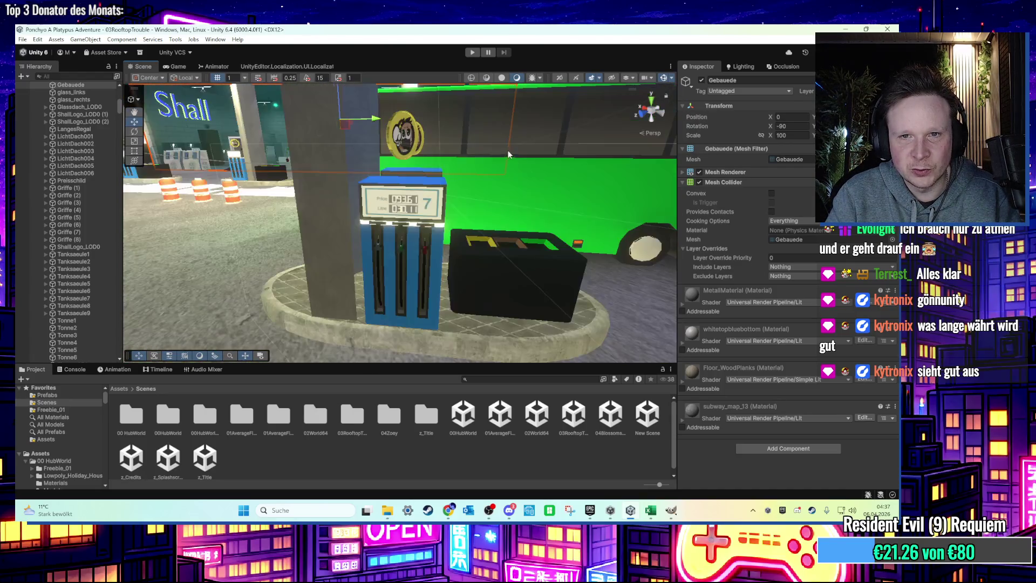
scroll(420, 247, "up", 5)
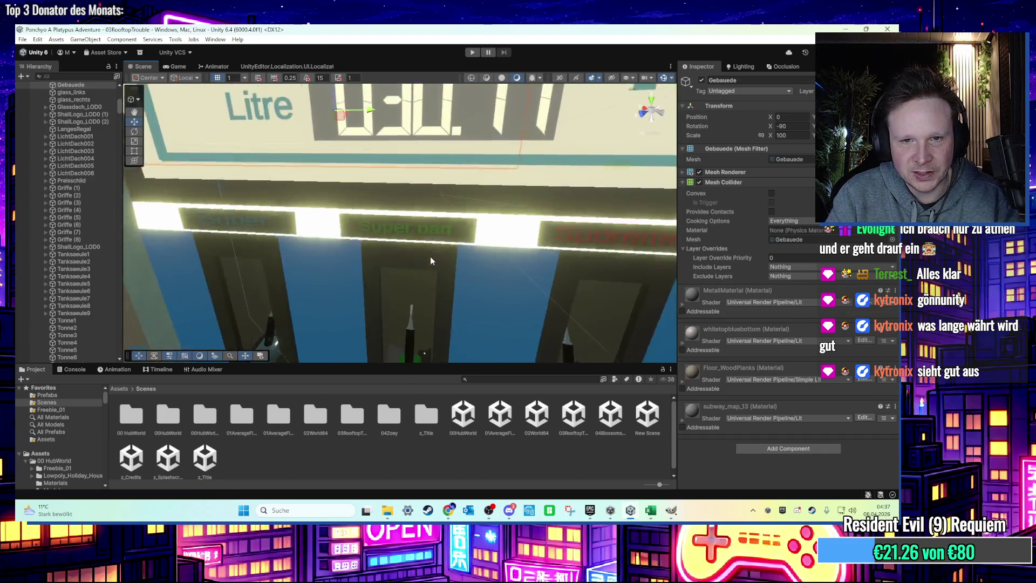
scroll(424, 258, "down", 10)
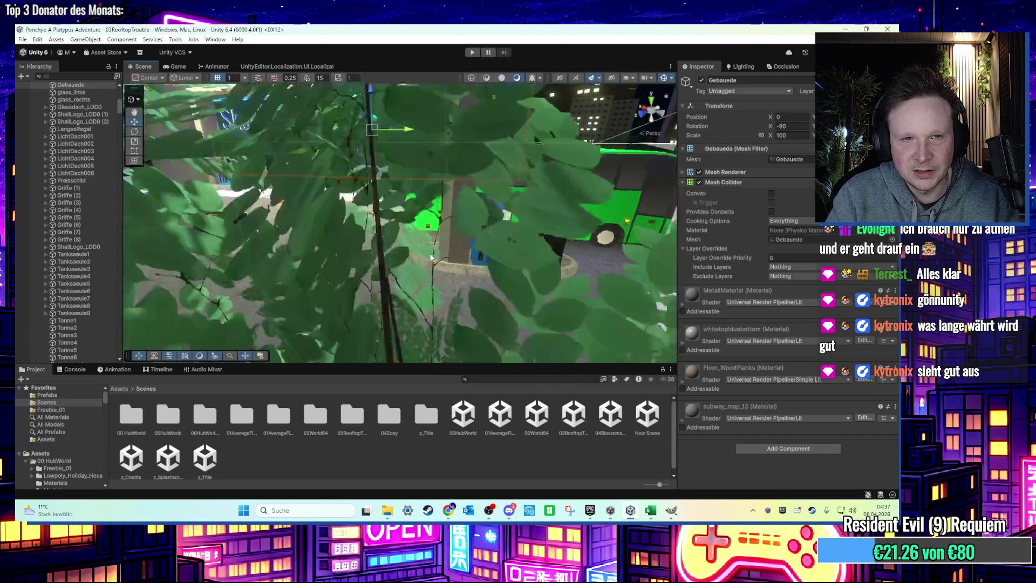
key("f")
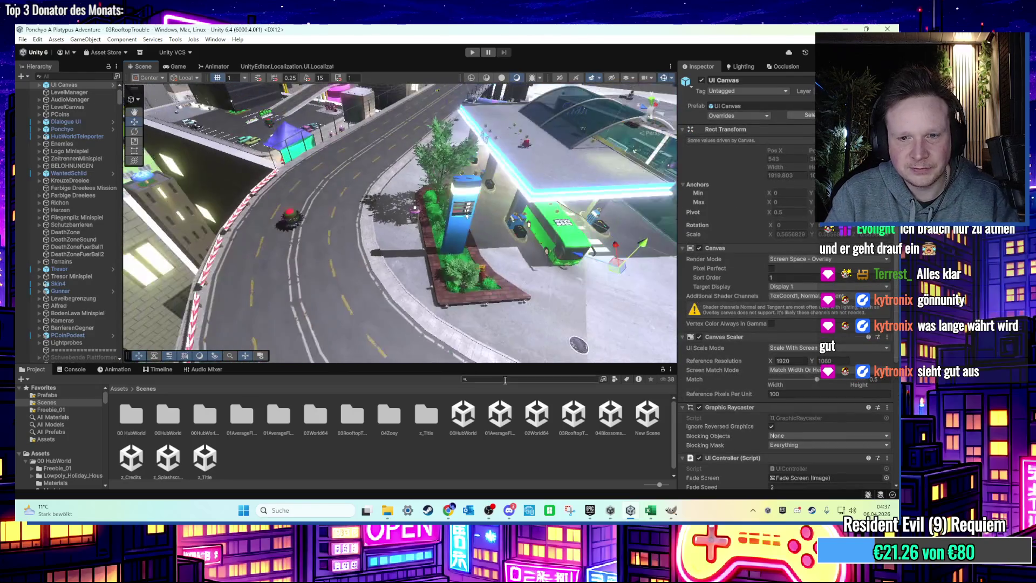
left_click(610, 416)
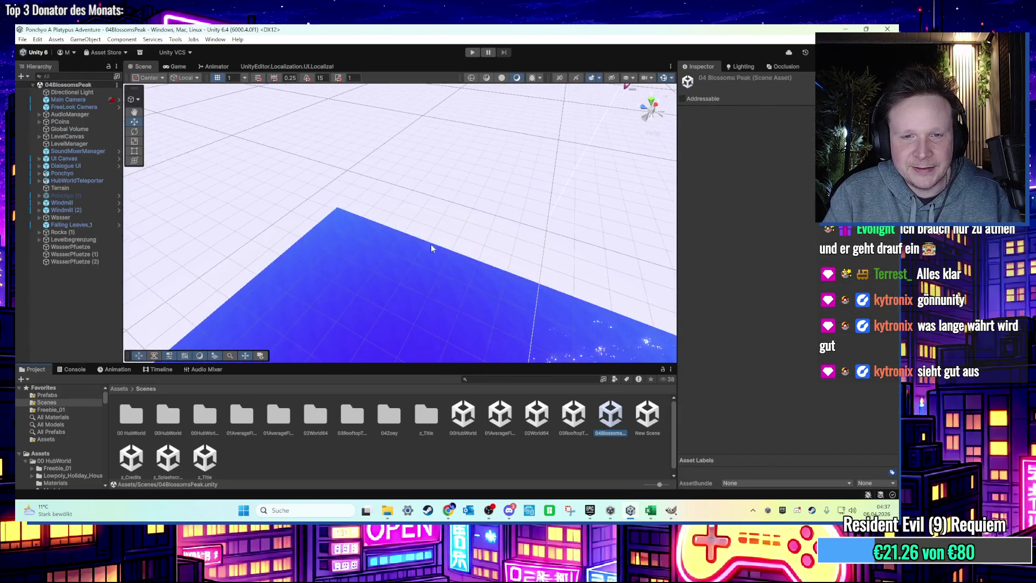
Step: Orbit to look down over the Blossoms Peak island
mouse_move(409, 271)
left_mouse_down()
mouse_move(548, 325)
mouse_move(443, 239)
mouse_move(438, 157)
mouse_move(427, 291)
mouse_move(391, 271)
left_mouse_up()
scroll(443, 239, "up", 10)
scroll(391, 271, "up", 3)
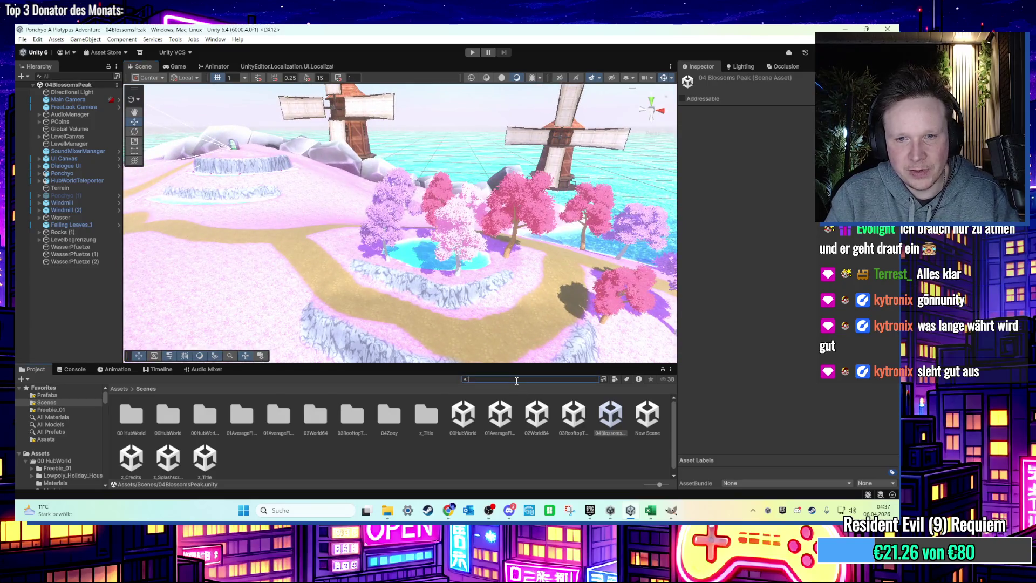
Step: Search for the PT_Grass_02 prefab and rename it PT_Grass_02_pink1
type("pt_grass")
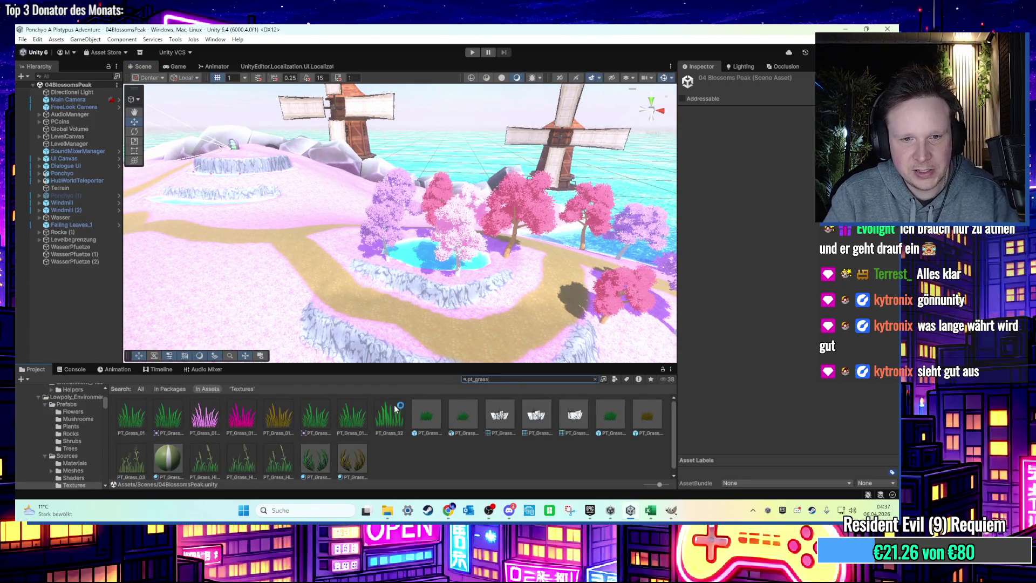
left_click(431, 420)
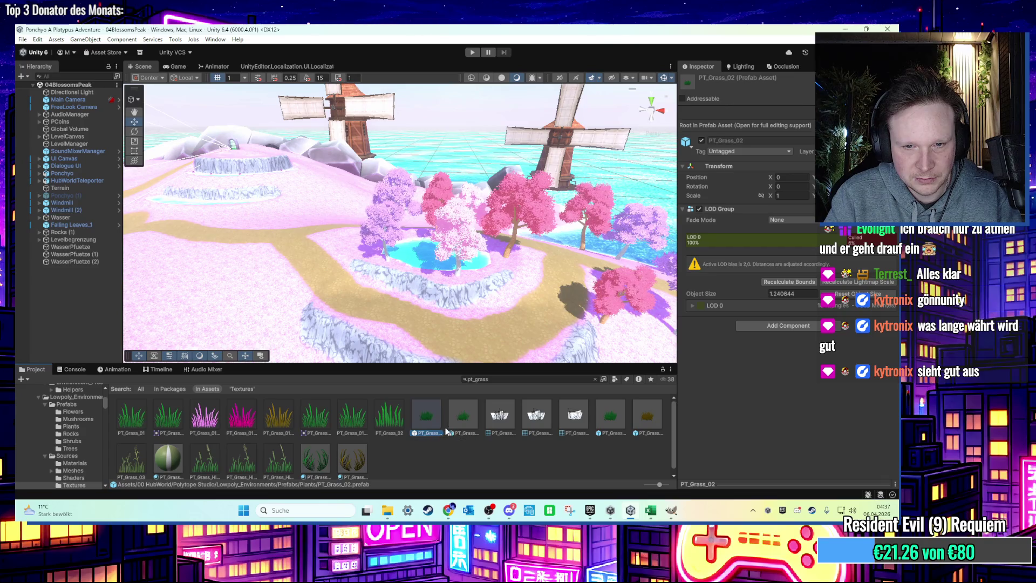
right_click(491, 432)
left_click(534, 209)
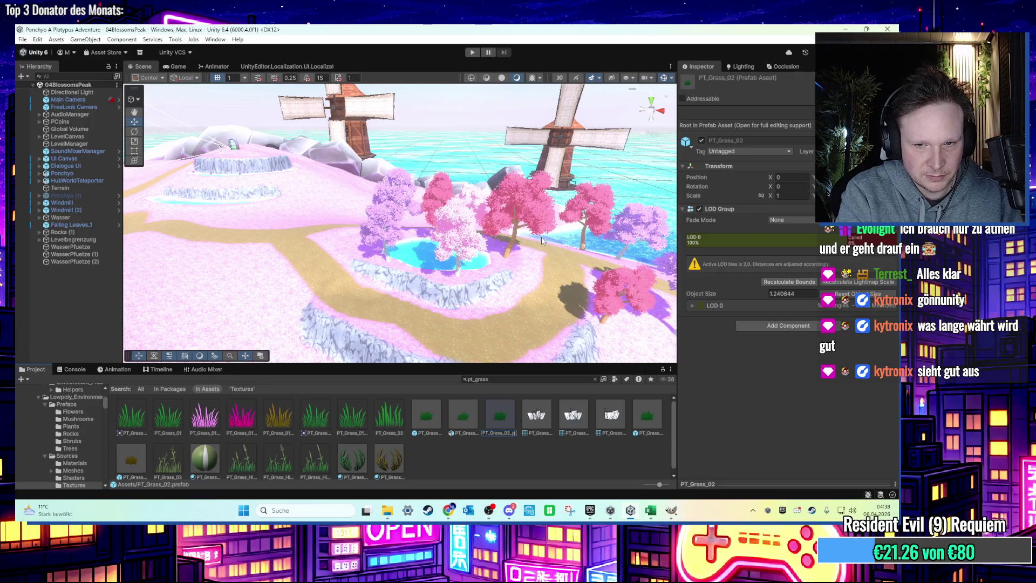
type("plnk1")
key("Return")
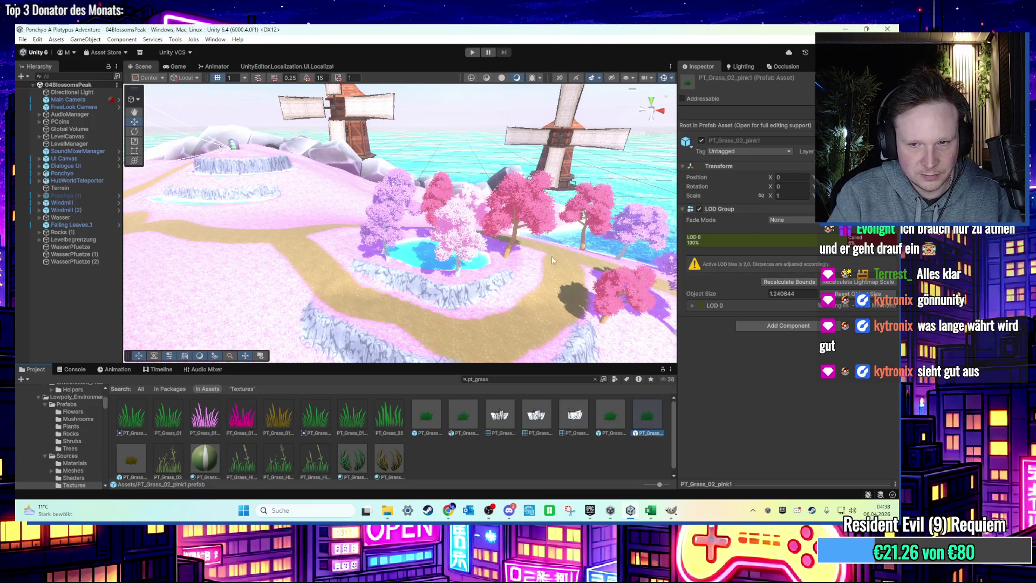
double_click(635, 414)
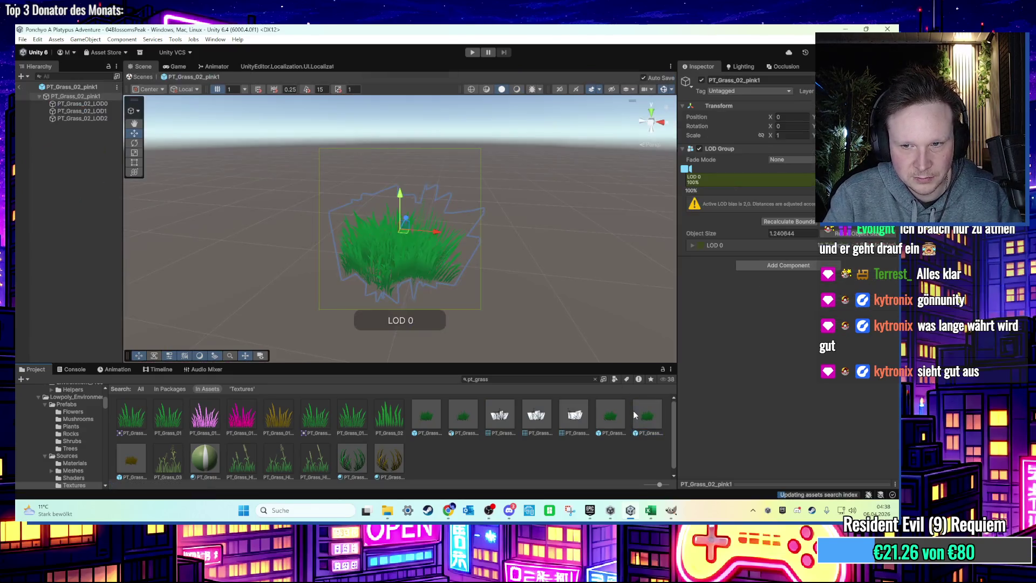
Step: Try a purple Base Texture on the LOD meshes' grass material, then undo it
left_click(82, 105)
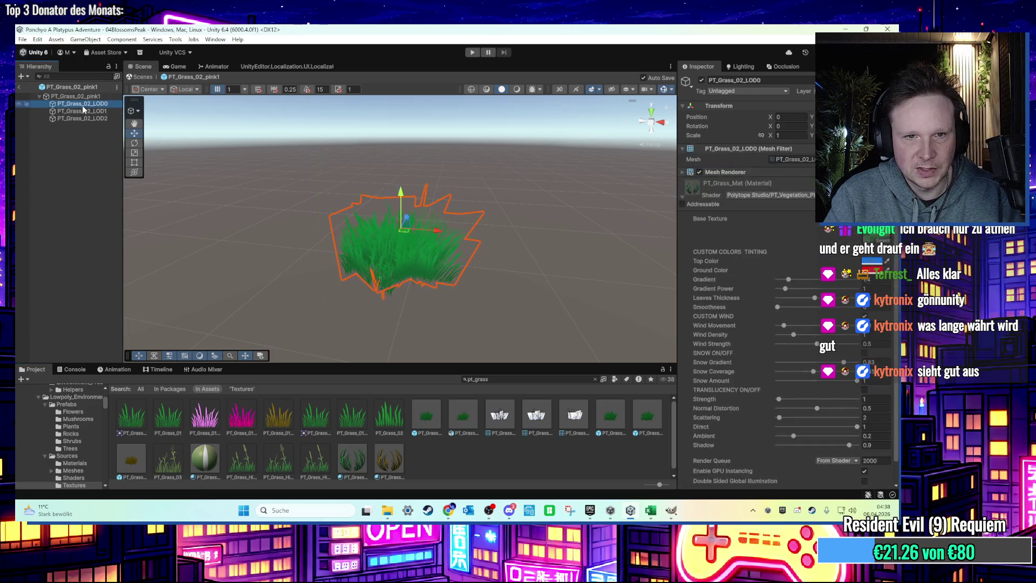
left_click(86, 118, "shift")
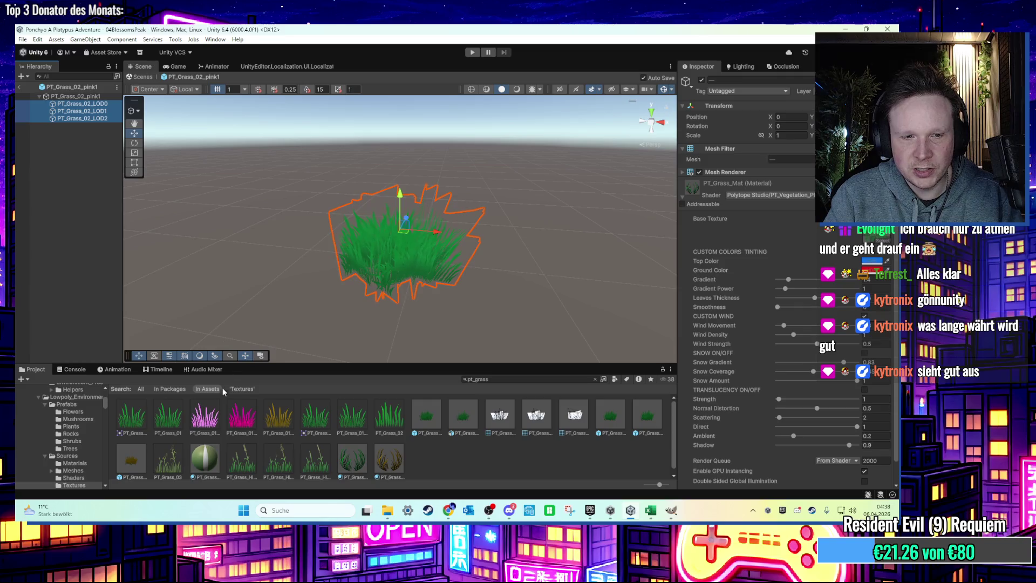
left_click_drag(212, 428, 629, 322)
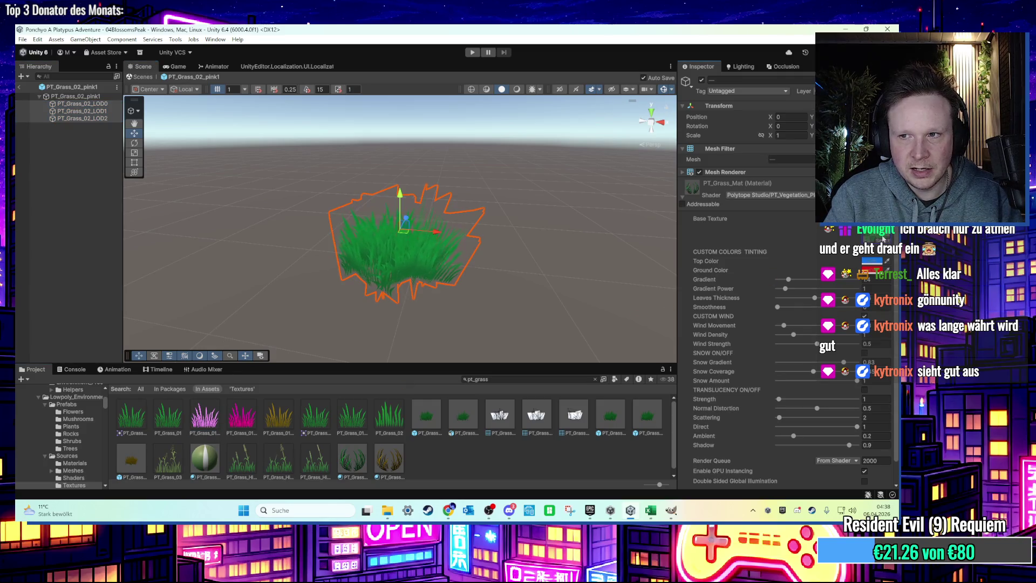
left_click_drag(883, 239, 883, 239)
left_click(82, 103)
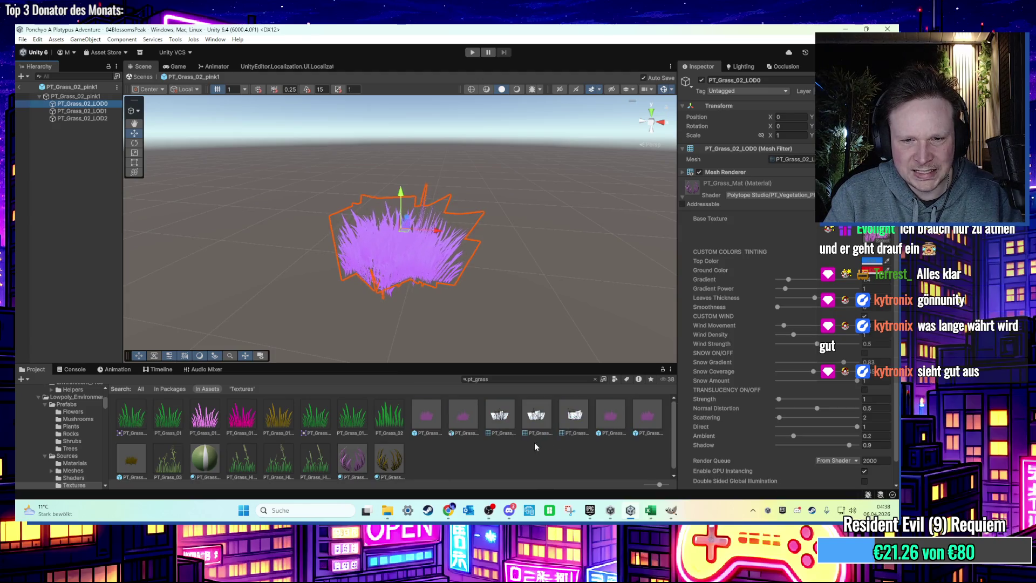
key("ctrl+z")
key("ctrl+z")
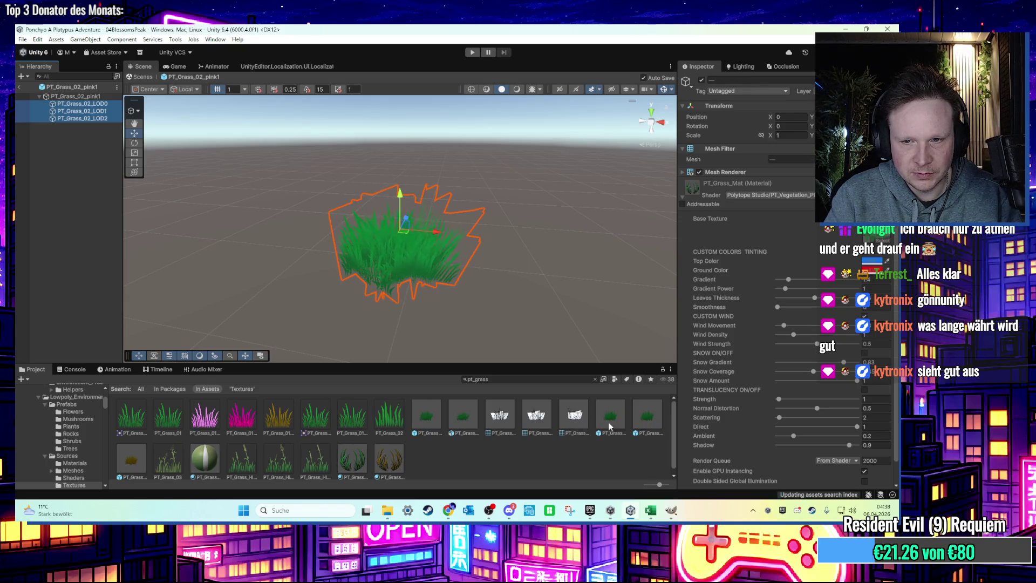
Step: Reselect PT_Grass_02_pink1 and its LOD0 mesh, then broaden the asset search to 'pt'
left_click(639, 418)
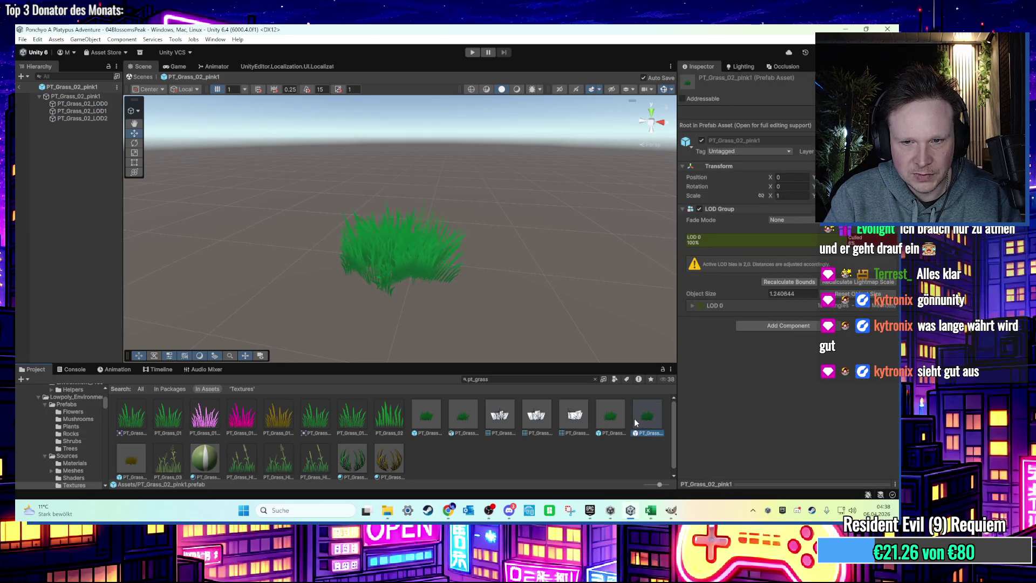
left_click(86, 104)
left_click(81, 96)
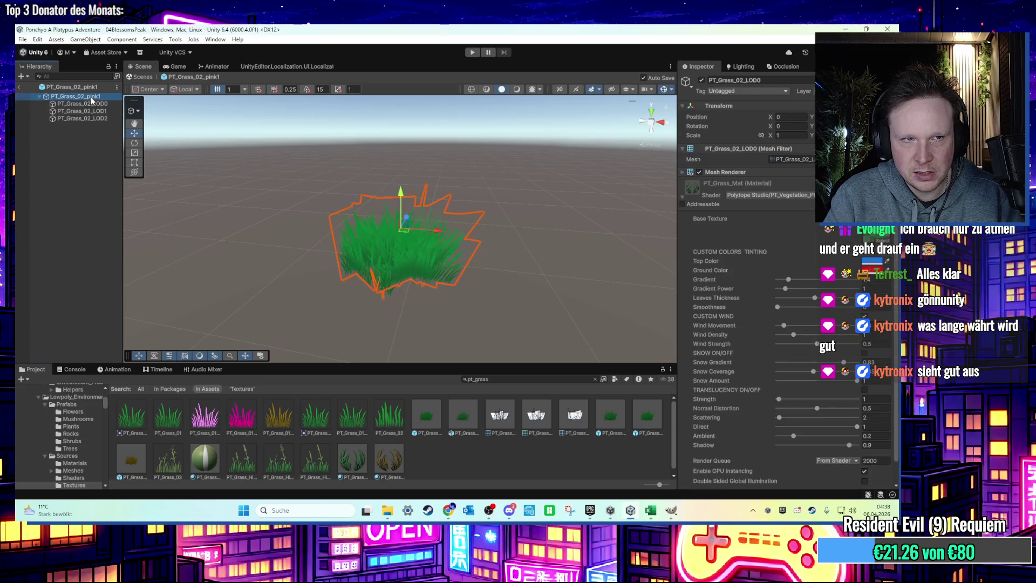
left_click(92, 106)
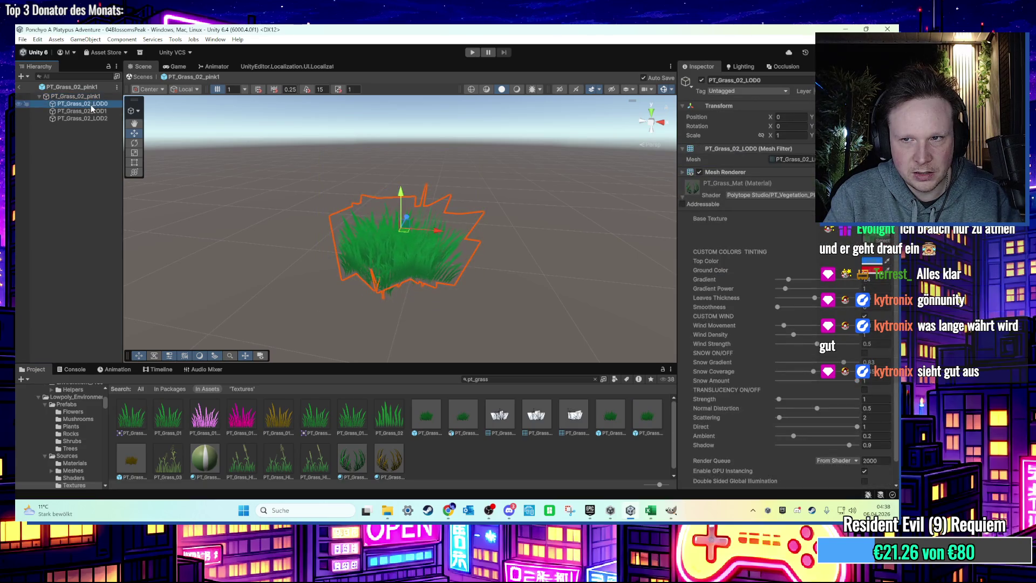
left_click(536, 379)
key("BackSpace")
key("BackSpace")
key("BackSpace")
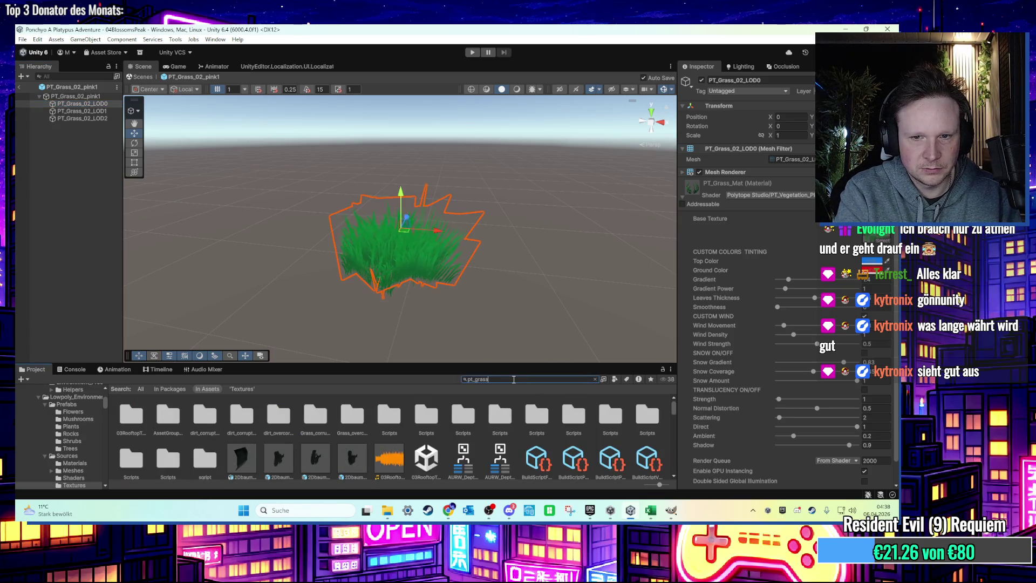
Step: Find the PT_Grass_Mat material in the Materials folder and duplicate it
type("_mat")
left_click(135, 423)
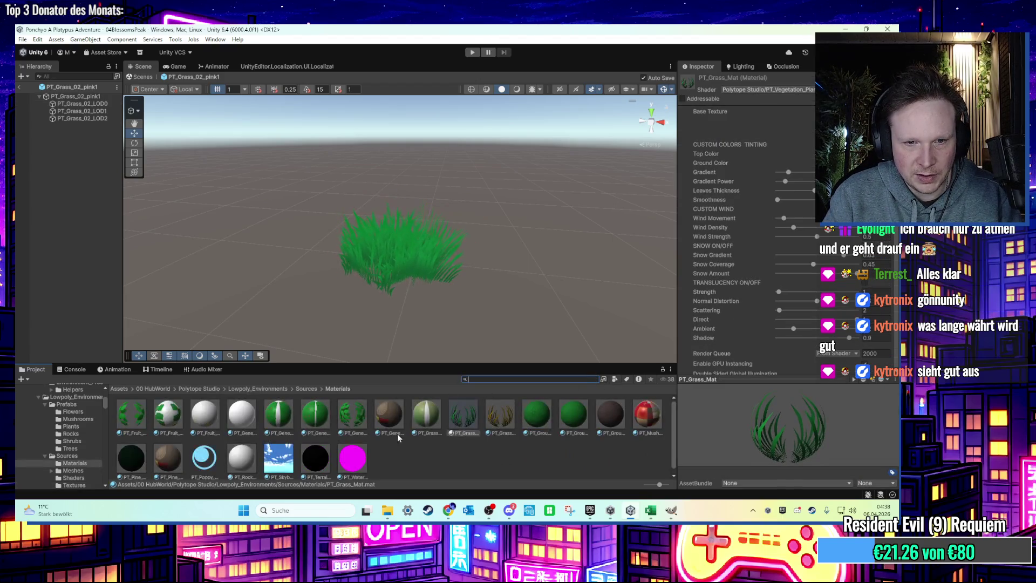
type("PT_Grass_02_pink1")
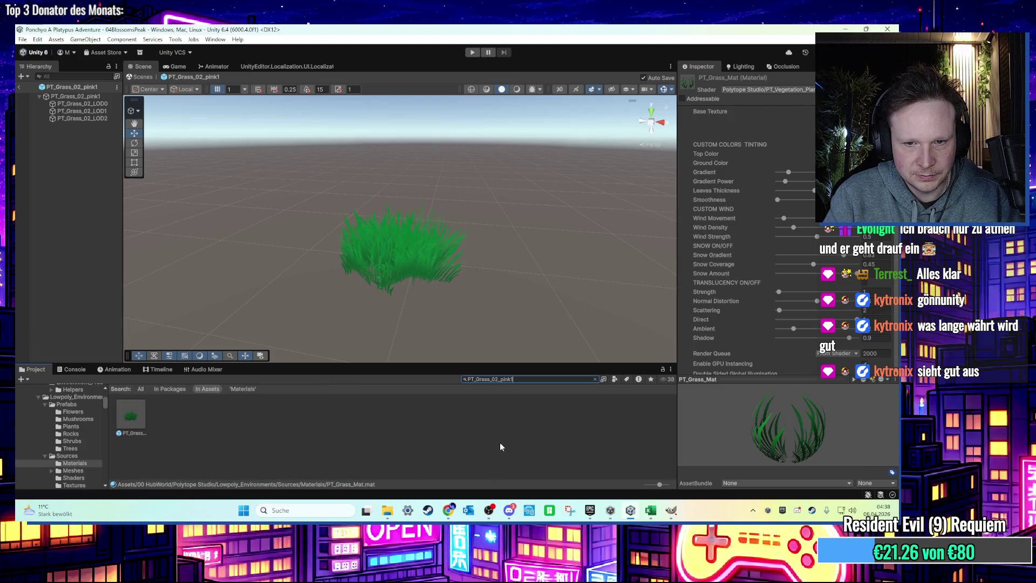
left_click(594, 379)
key("ctrl+d")
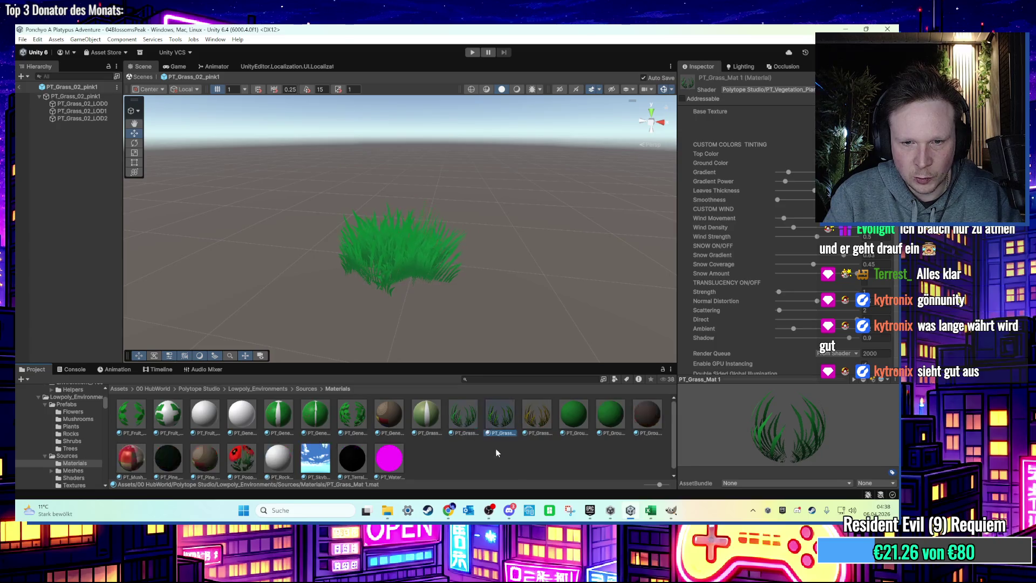
Step: Rename the duplicated material to PT_Grass_Mat_pink1
right_click(497, 434)
left_click(574, 254)
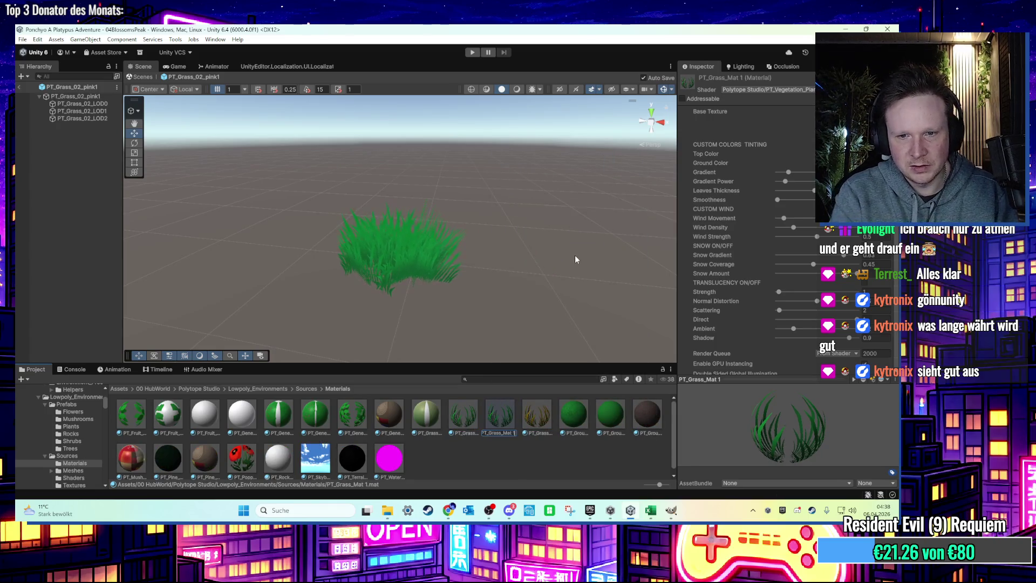
type("_pink1")
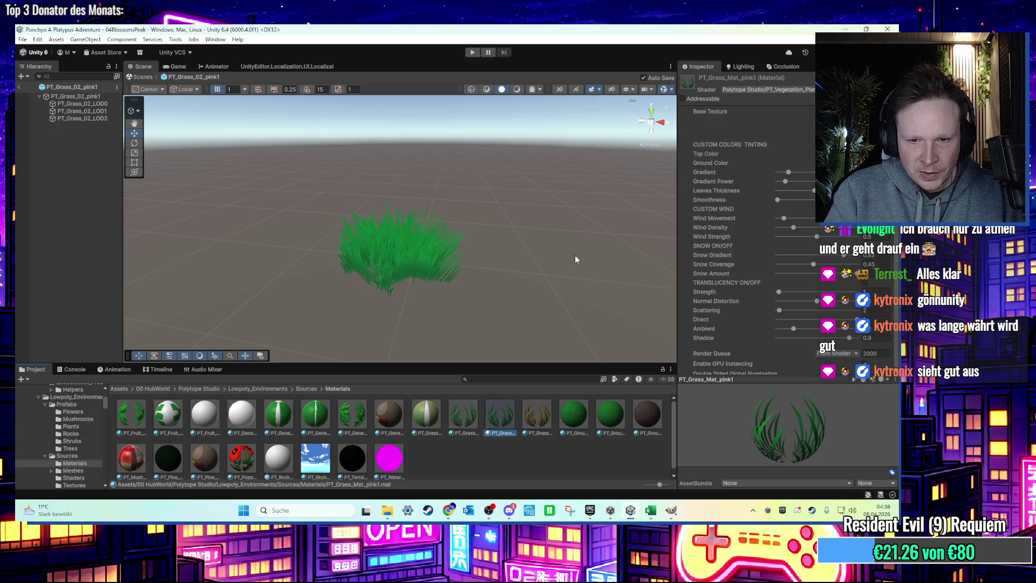
key("Return")
right_click(534, 417)
left_click(584, 199)
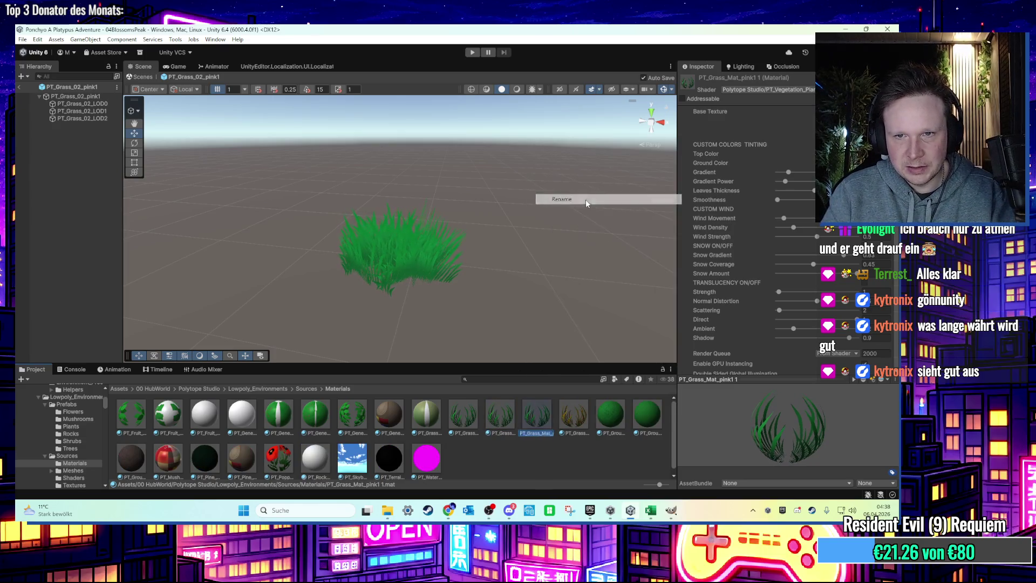
type("1")
key("Return")
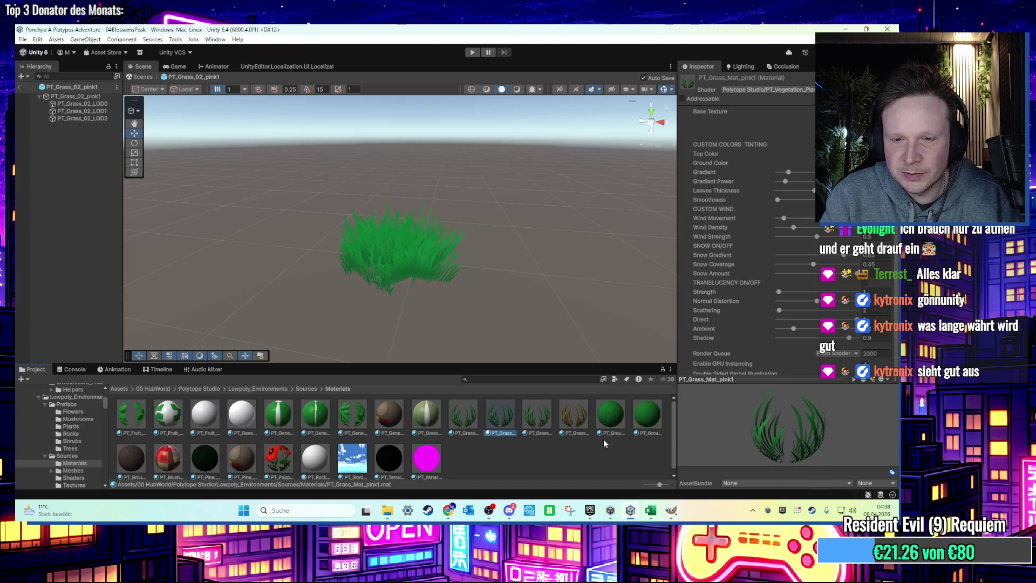
left_click(882, 134)
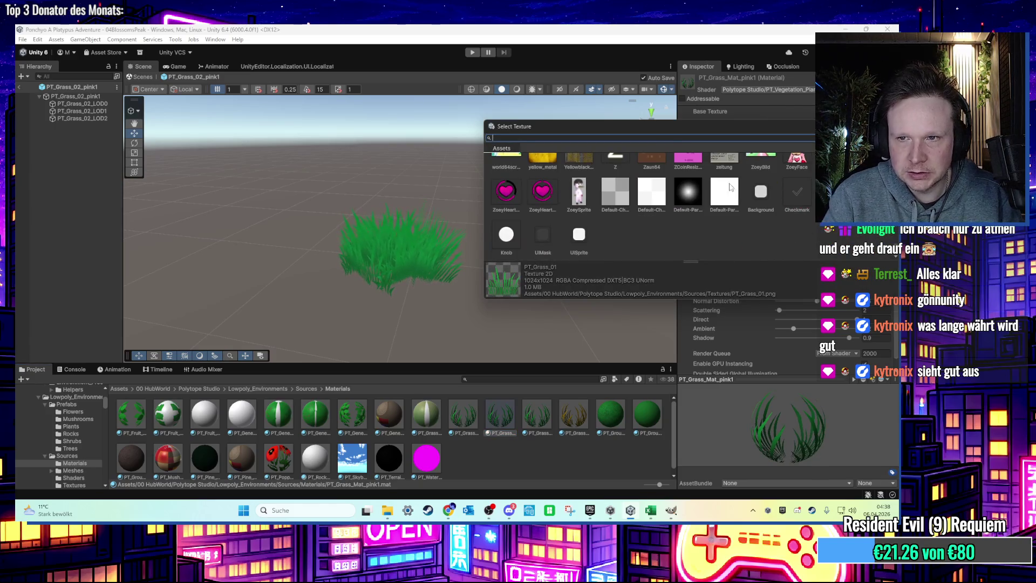
Step: Assign a pink grass texture as PT_Grass_Mat_pink1's base texture
mouse_move(753, 126)
left_mouse_down()
mouse_move(599, 190)
mouse_move(636, 176)
left_mouse_up()
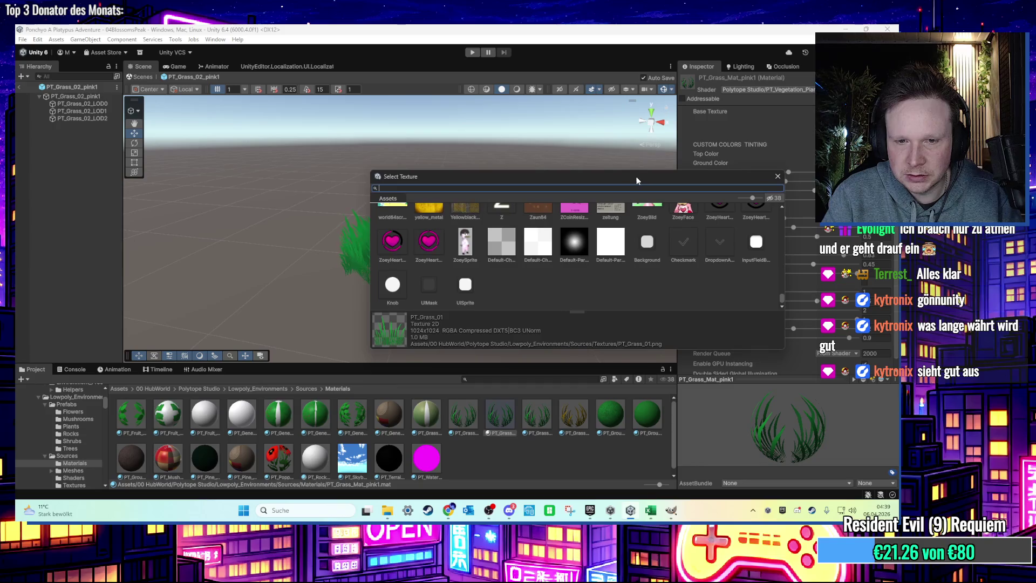
type("pt_g")
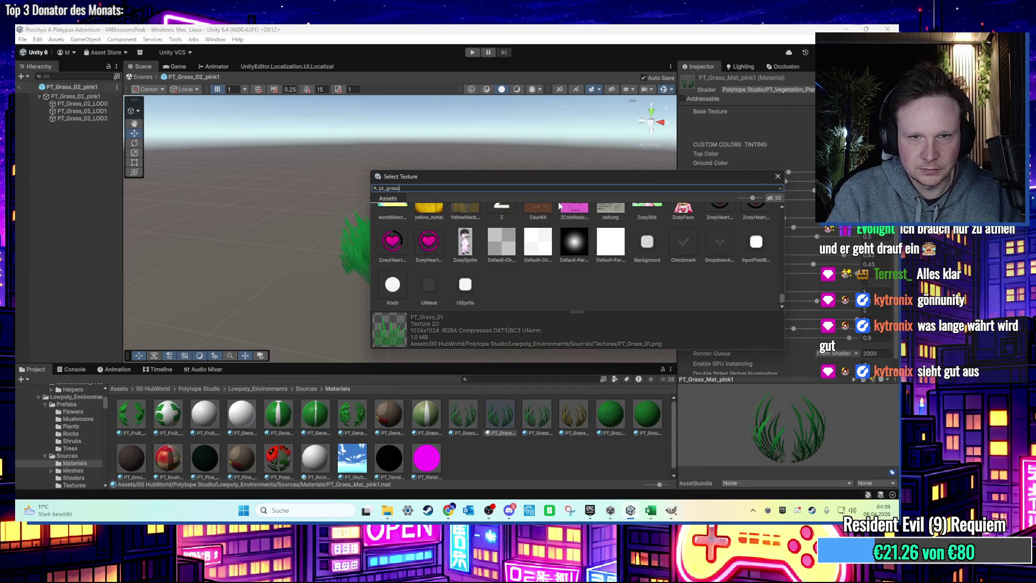
type("rass")
double_click(465, 224)
Step: Give PT_Grass_Mat_pink2 the magenta grass texture as its base texture
left_click(536, 413)
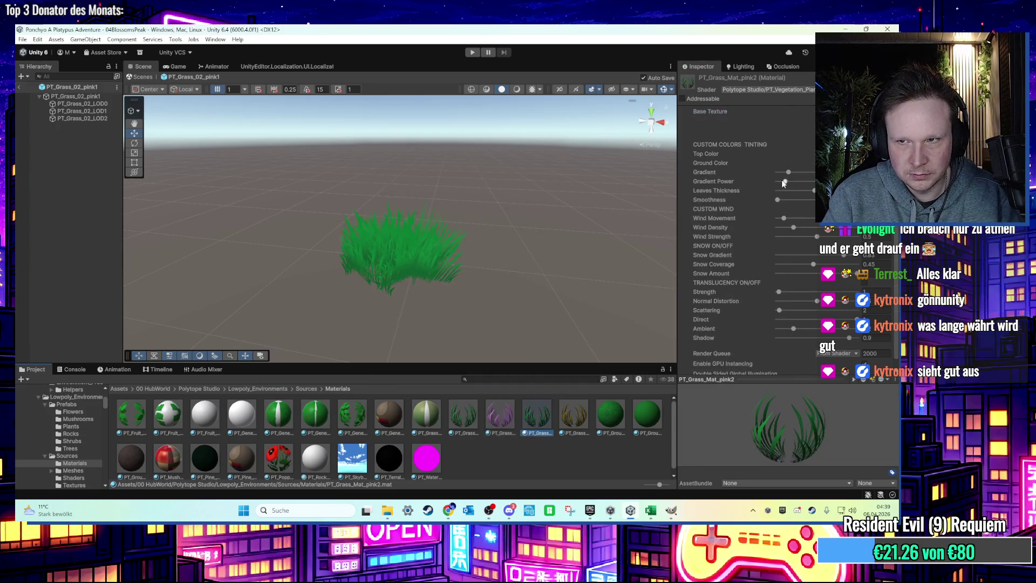
left_click(74, 485)
left_click(809, 129)
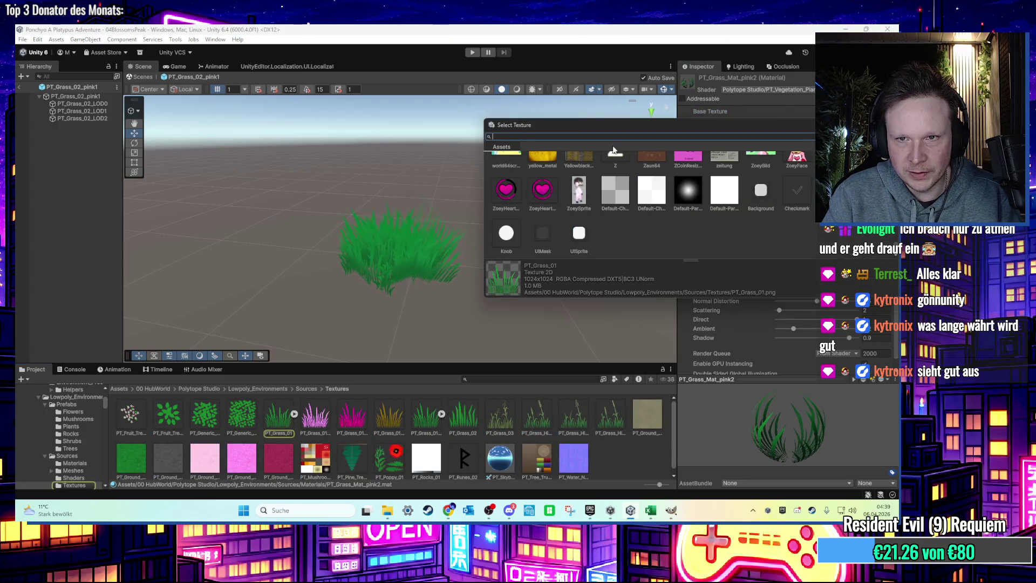
type("pt_g")
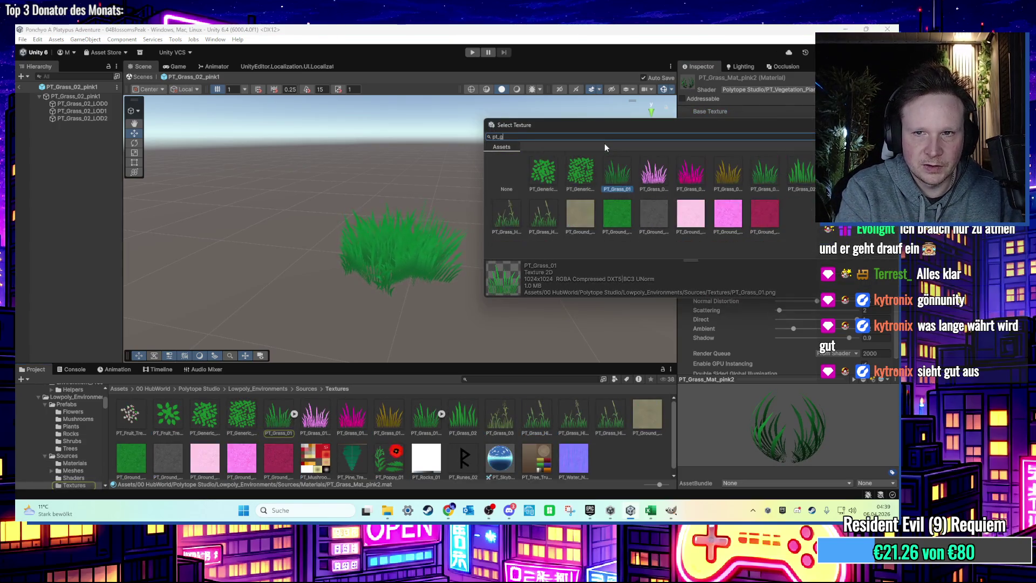
double_click(724, 158)
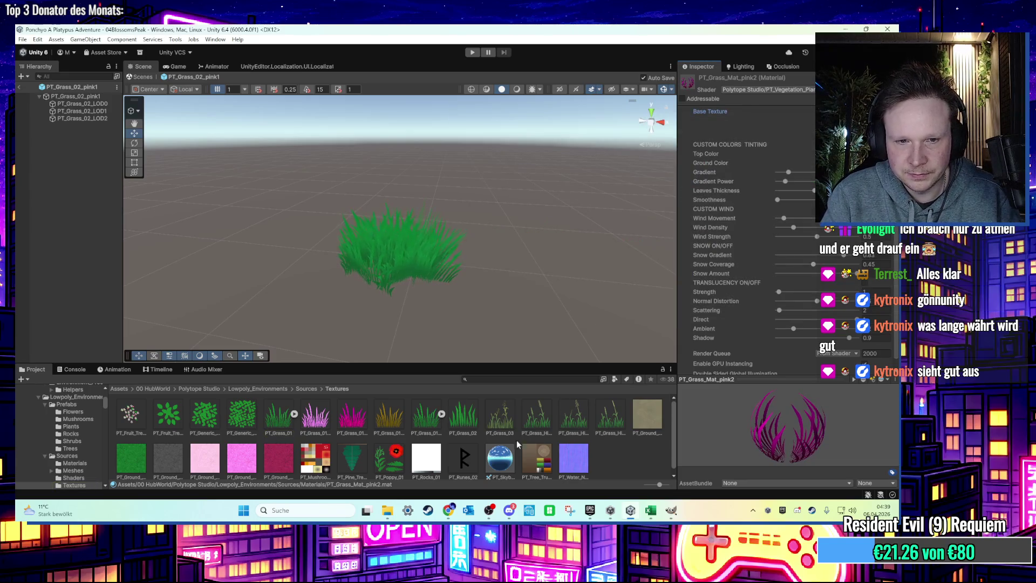
left_click(382, 273)
left_click(379, 302)
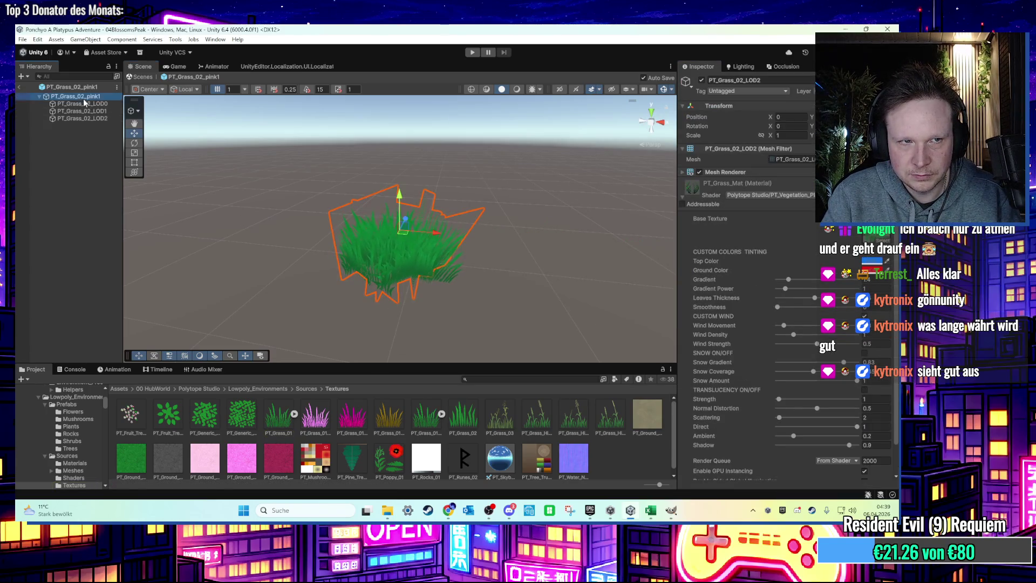
Step: Open the PT_Grass_02_pink prefab from the Plants folder in Prefab Mode and select its LODs
left_click(493, 380)
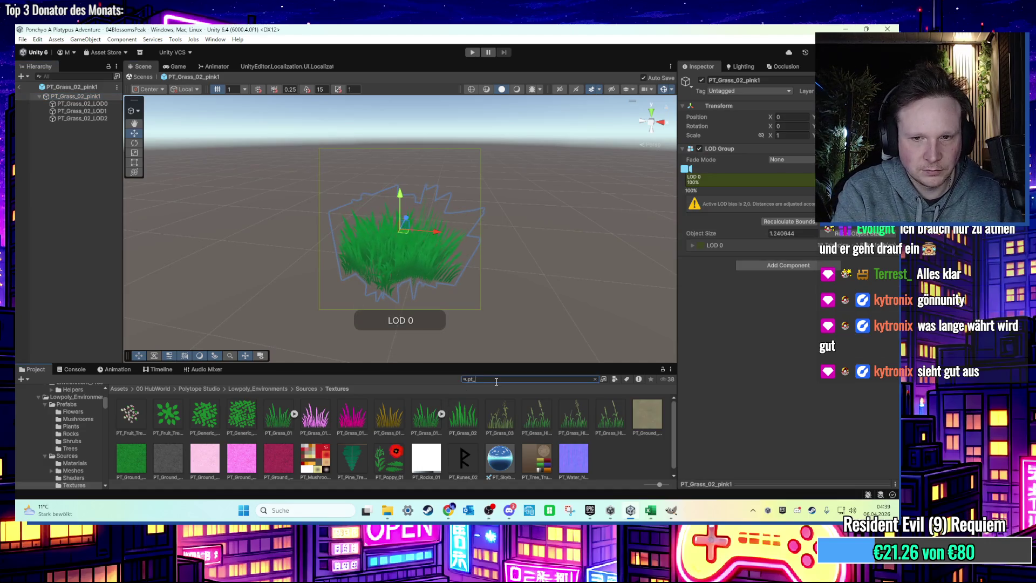
type("pt_grass")
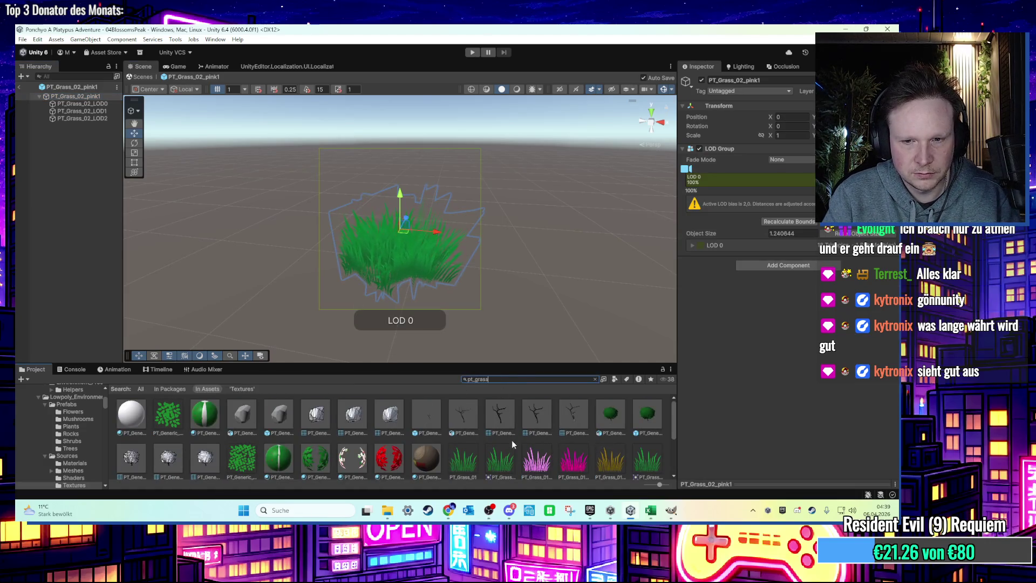
left_click(426, 415)
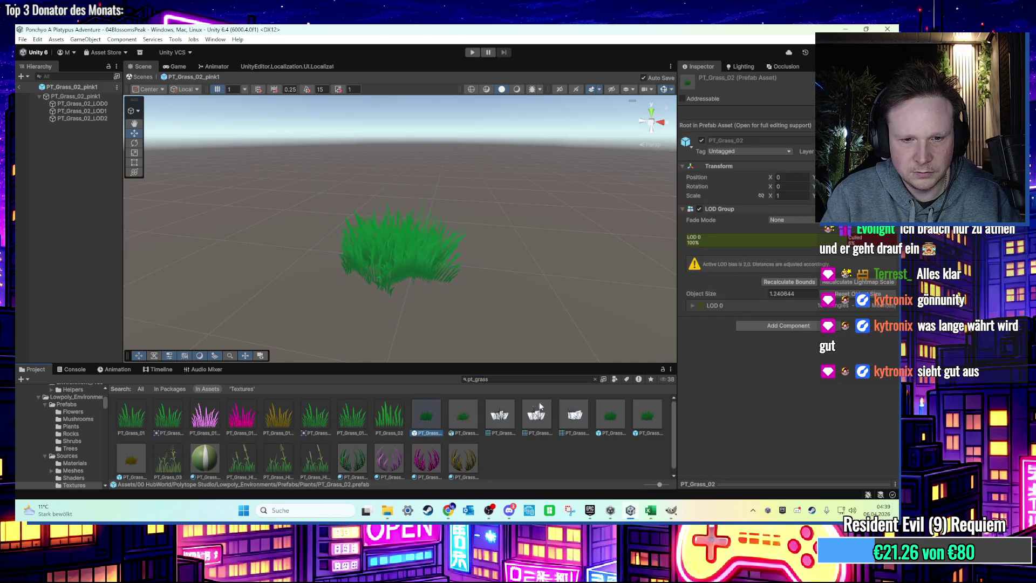
left_click(594, 379)
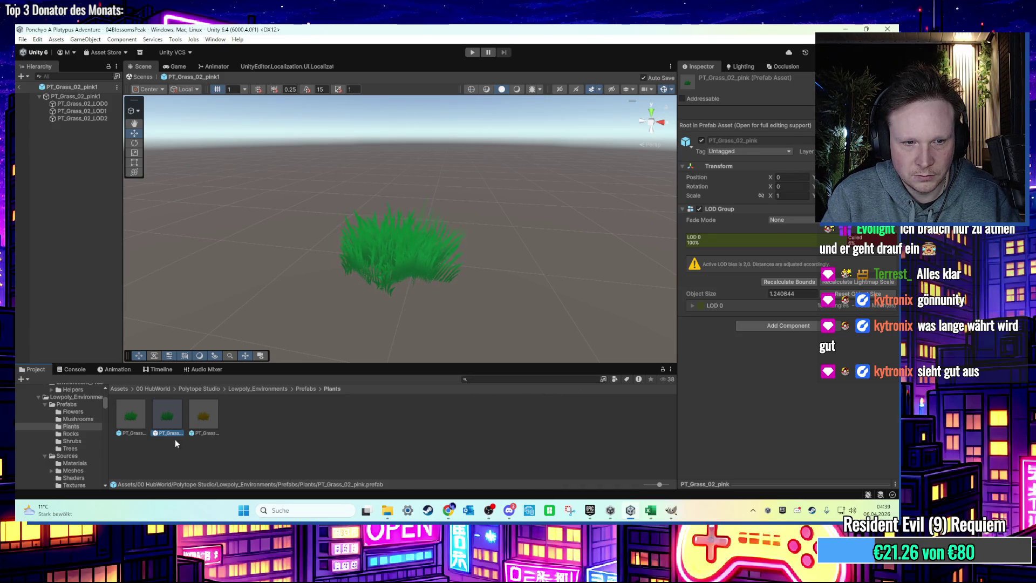
double_click(179, 419)
left_click(99, 103)
left_click(99, 119, "shift")
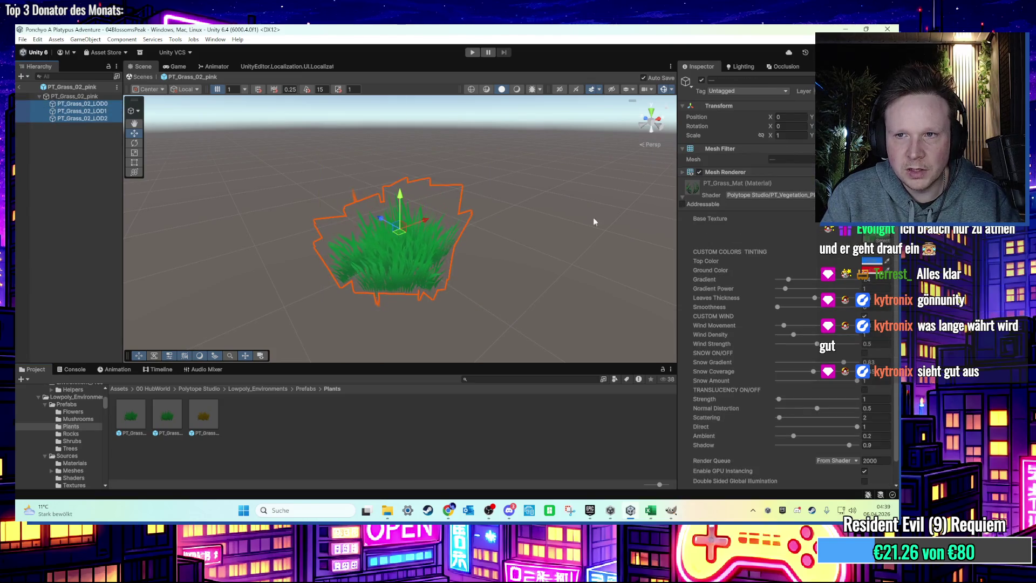
Step: Assign PT_Grass_Mat_pink1 to the Mesh Renderers of grass LOD0, LOD1 and LOD2
left_click(592, 378)
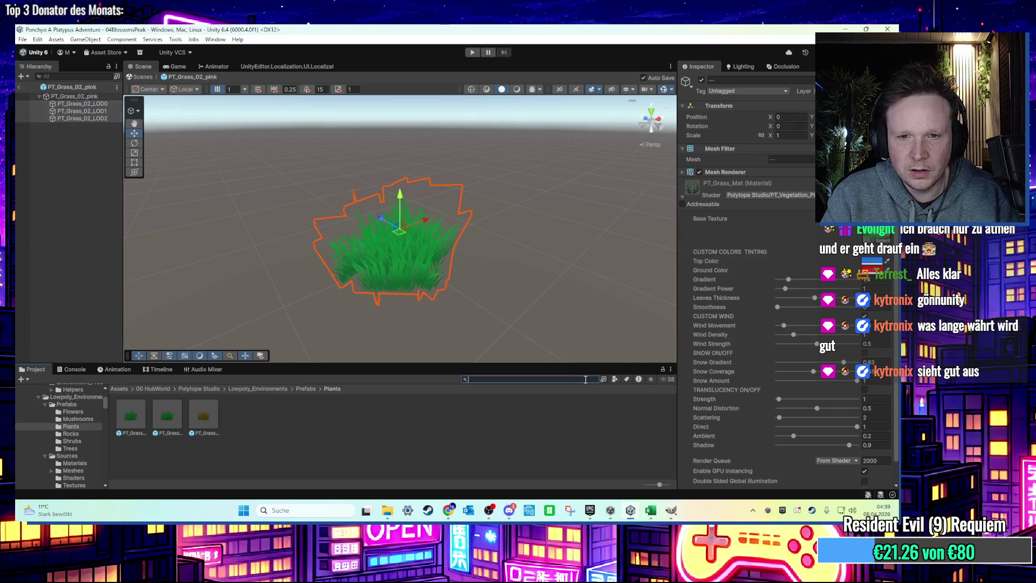
type("pt_grass")
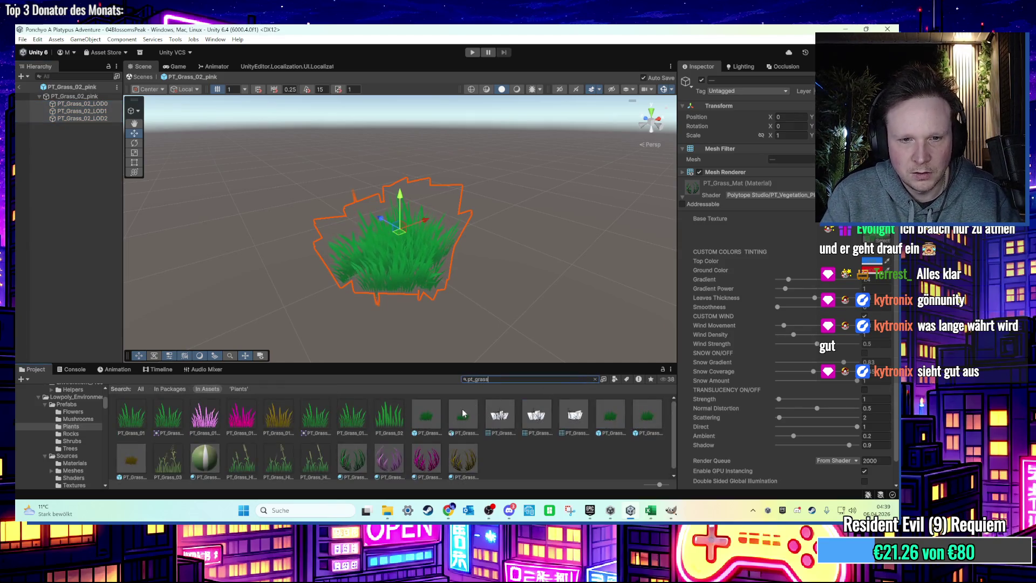
left_click_drag(384, 444, 613, 343)
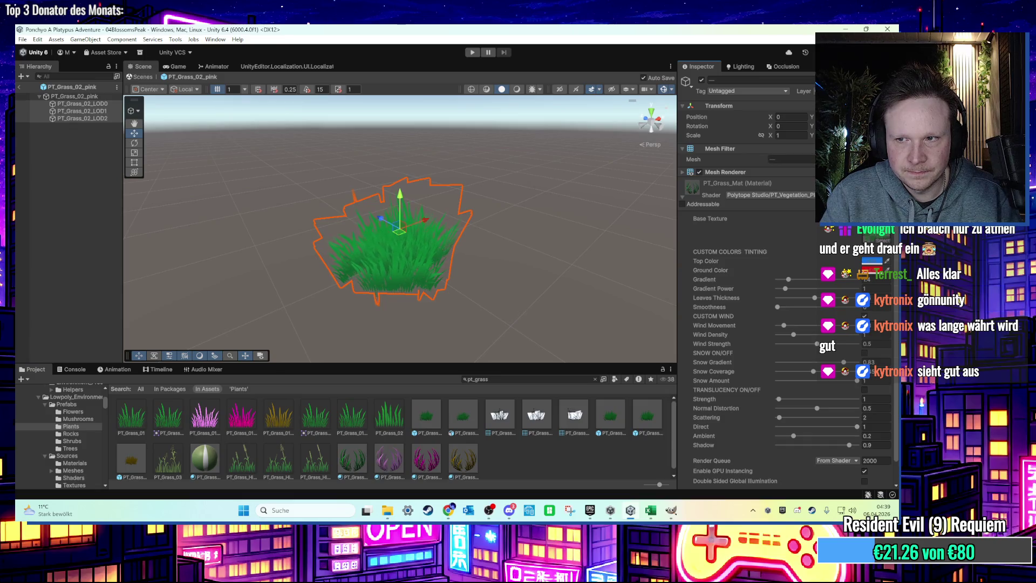
left_click_drag(729, 194, 408, 260)
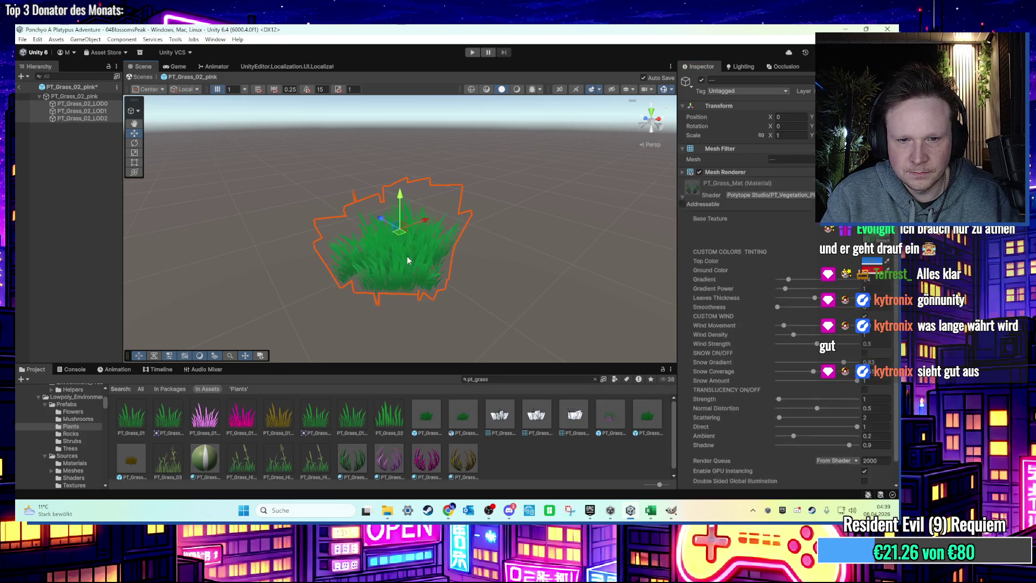
left_click(382, 468)
left_click(75, 105)
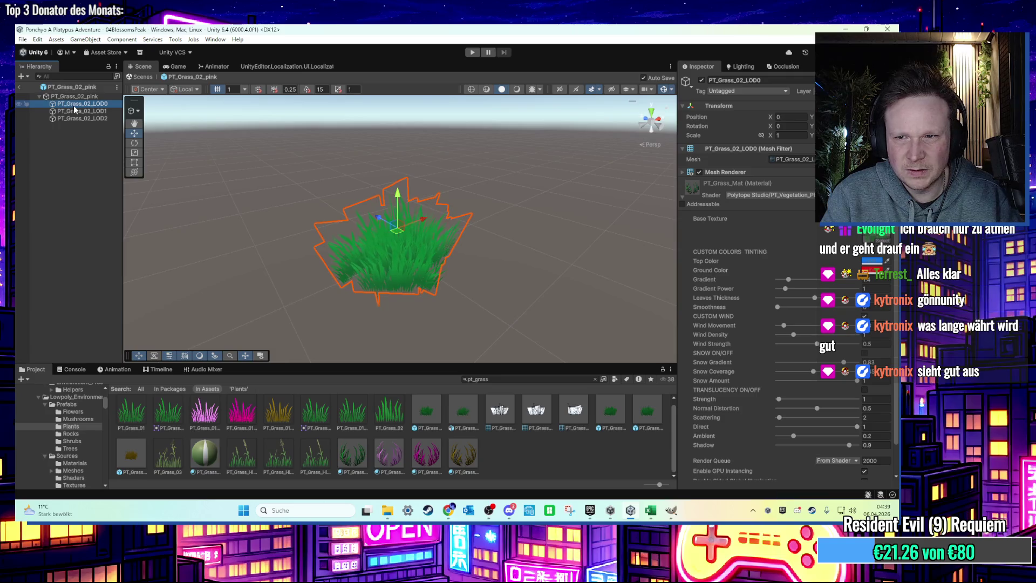
mouse_move(394, 453)
left_mouse_down()
mouse_move(723, 173)
mouse_move(720, 212)
left_mouse_up()
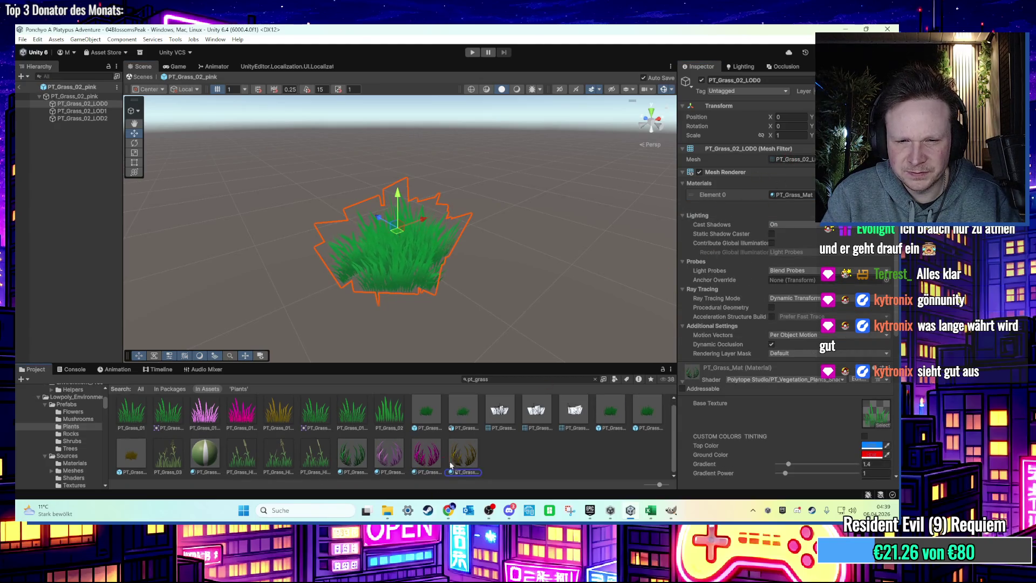
mouse_move(424, 465)
left_mouse_down()
mouse_move(781, 218)
mouse_move(396, 242)
left_mouse_up()
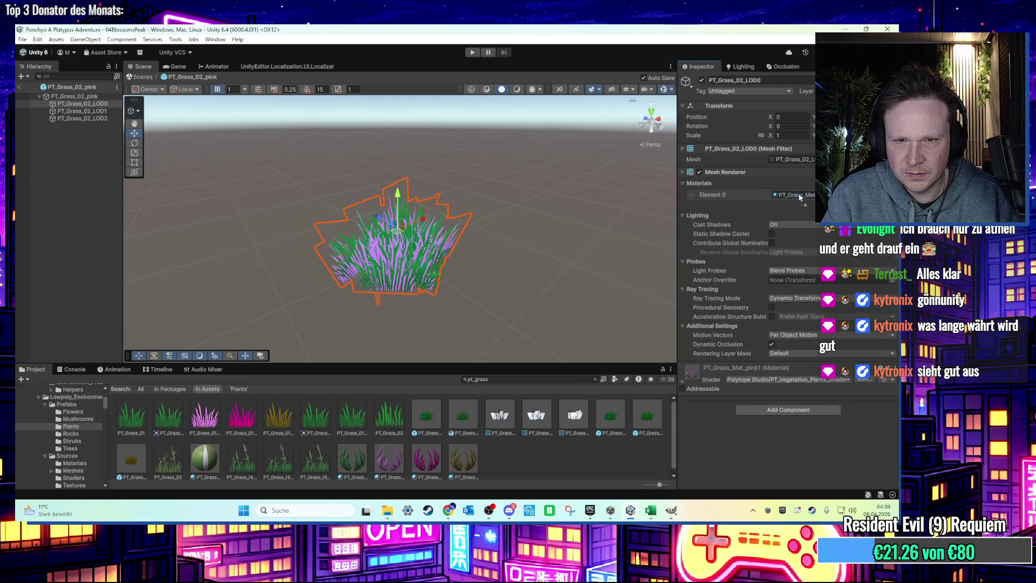
left_click(82, 111)
left_click(82, 118, "shift")
left_click_drag(389, 458, 791, 198)
Step: Duplicate the PT_Grass_02_pink prefab asset in the Plants folder
left_click(82, 103)
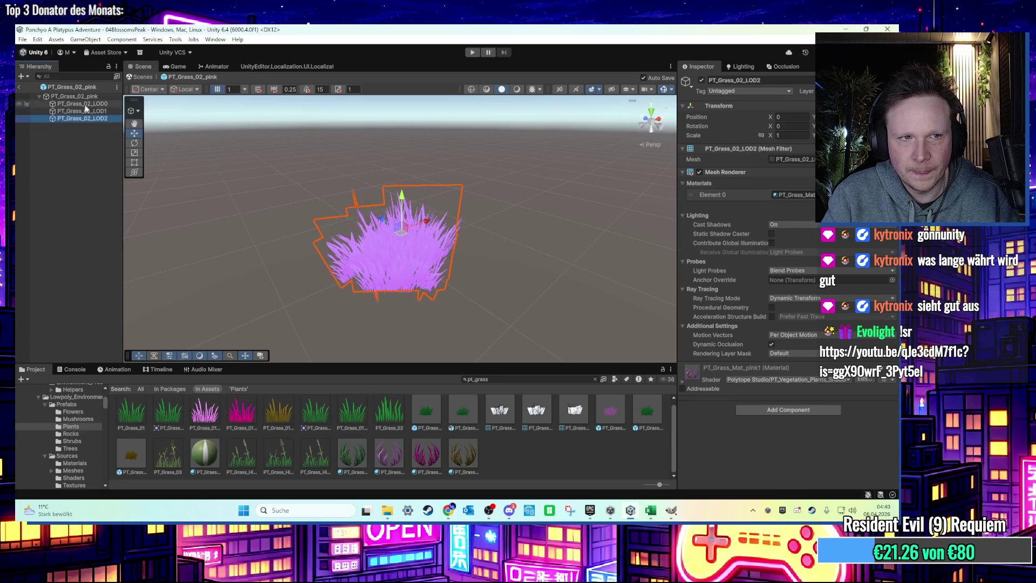
left_click(81, 96)
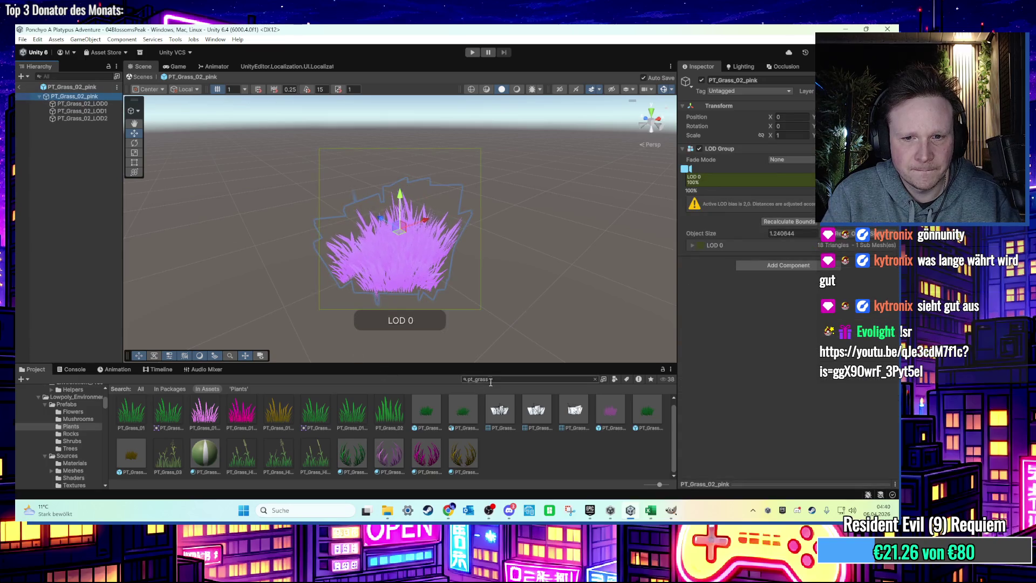
left_click(610, 411)
key("ctrl+d")
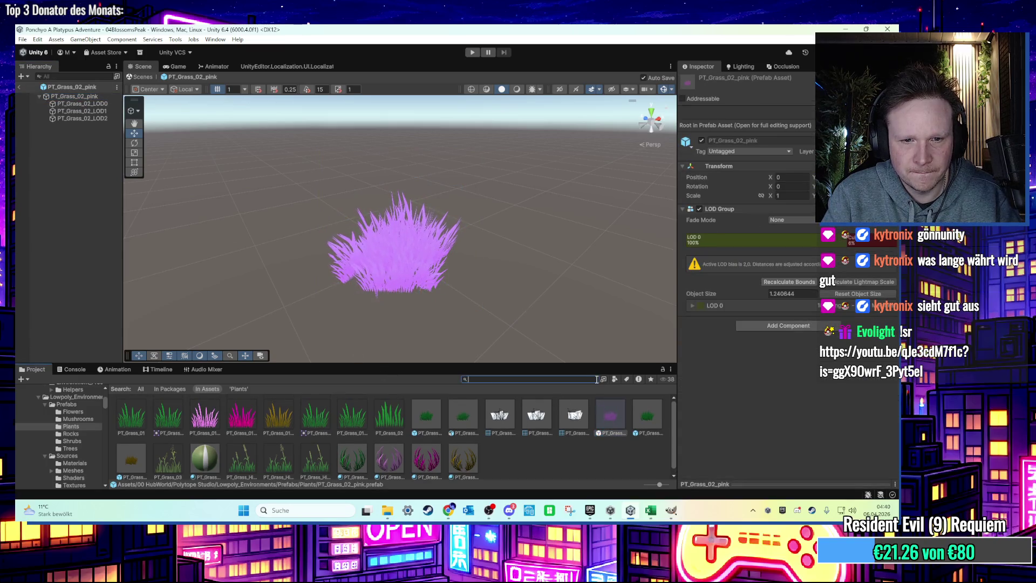
right_click(213, 432)
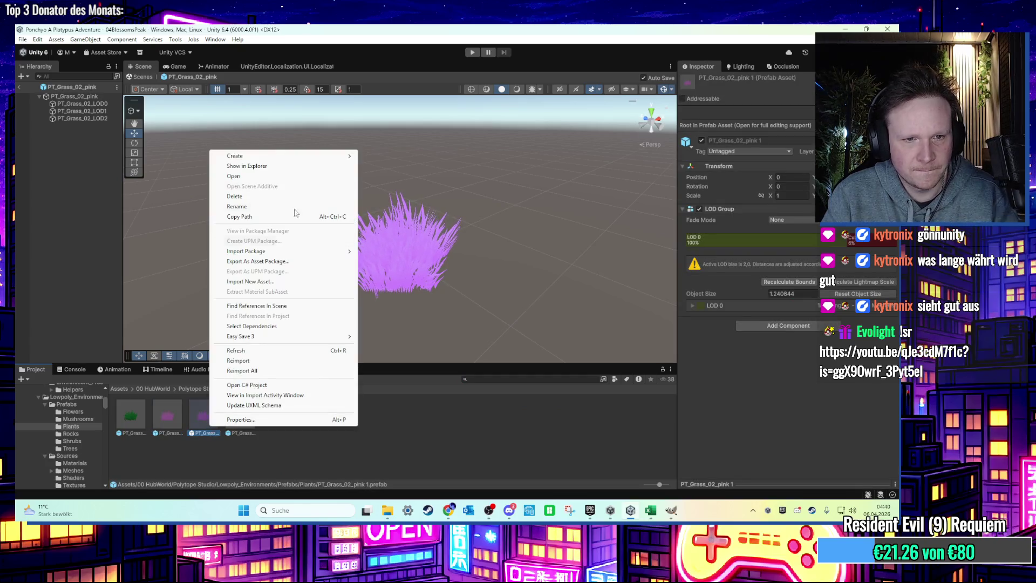
Step: Rename the prefab copy to PT_Grass_02_pink2 and give the original PT_Grass_02_pink a new name
left_click(283, 207)
key("BackSpace")
key("BackSpace")
type("2")
key("Return")
left_click(155, 416)
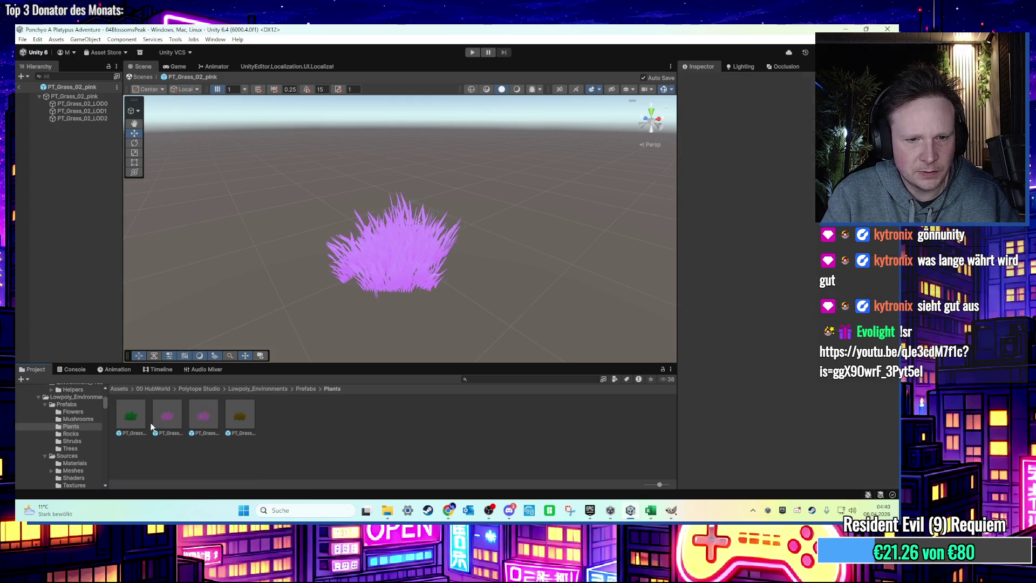
right_click(182, 413)
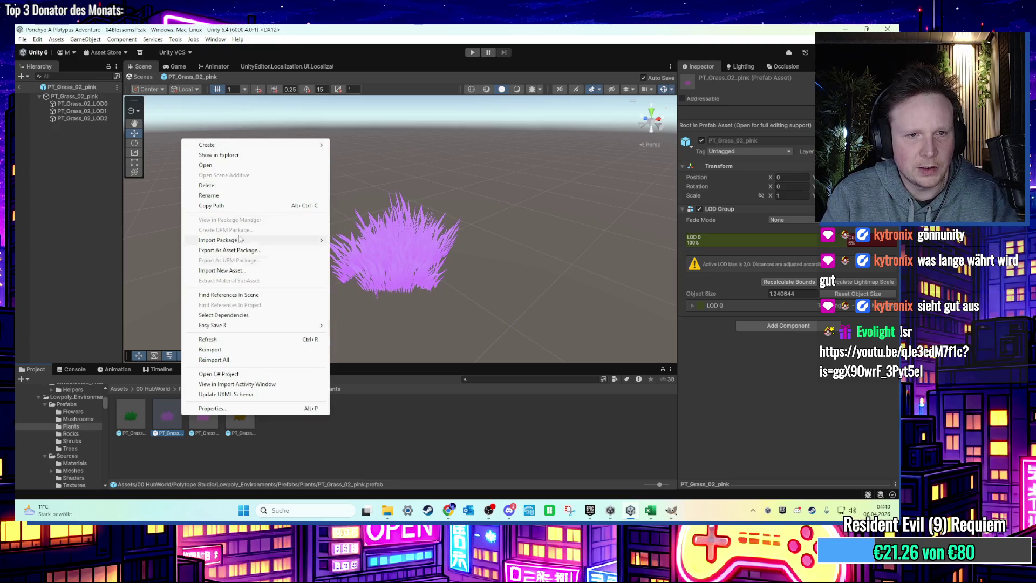
left_click(244, 196)
type("i1")
key("Return")
Step: Open PT_Grass_02_pink2 and assign PT_Grass_Mat_pink2 to all three LOD meshes
double_click(173, 422)
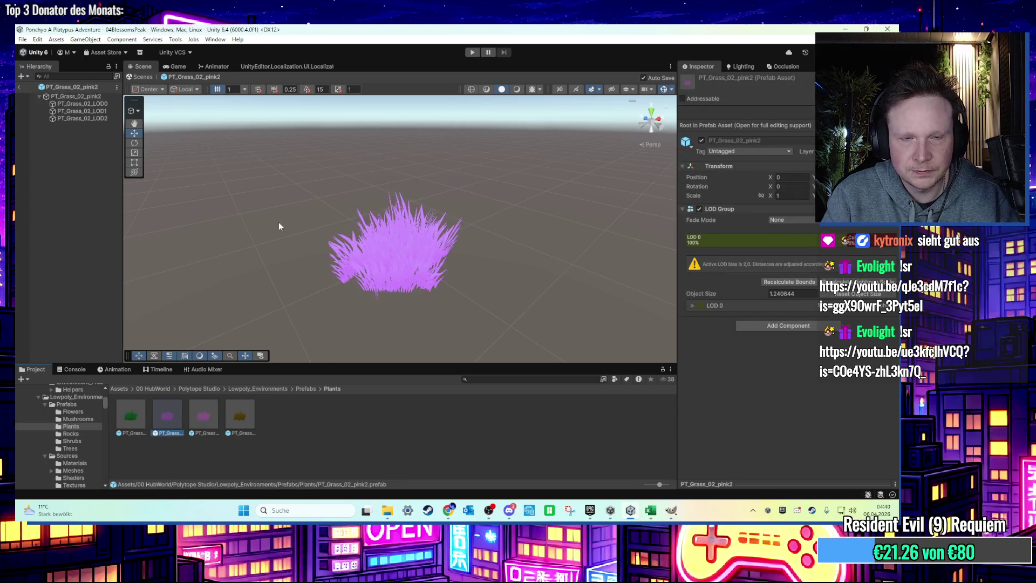
left_click(76, 103)
left_click(87, 118, "shift")
left_click(508, 378)
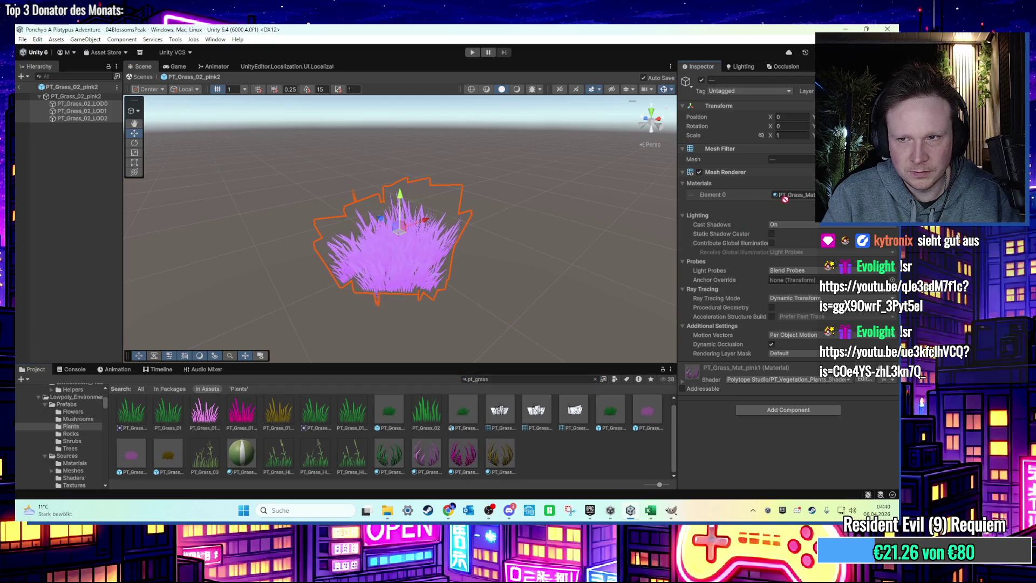
left_click_drag(465, 459, 793, 195)
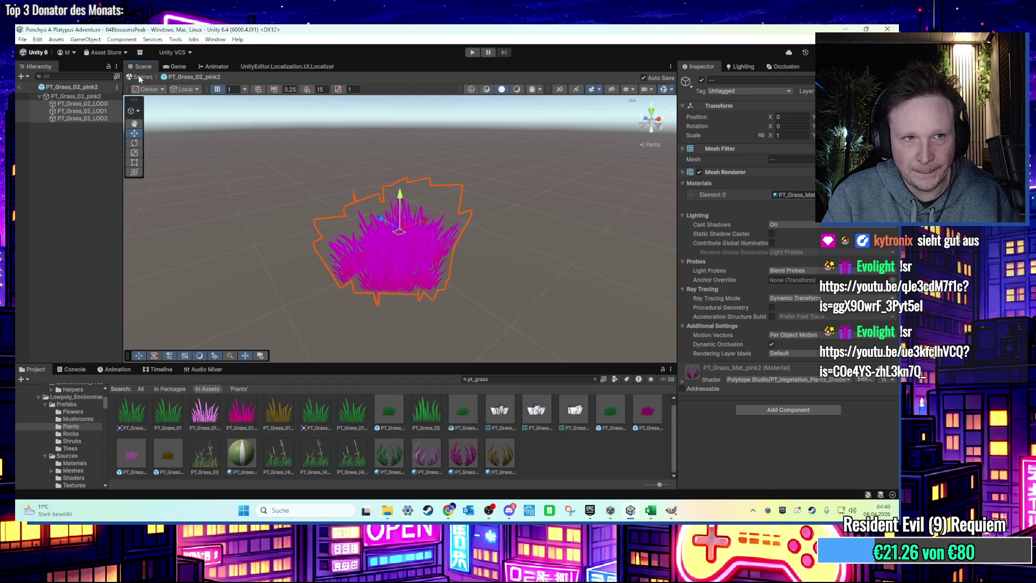
Step: Return to the 04BlossomsPeak scene and bring the pond and path into view
left_click(140, 79)
left_click_drag(343, 127, 444, 180)
scroll(528, 199, "down", 3)
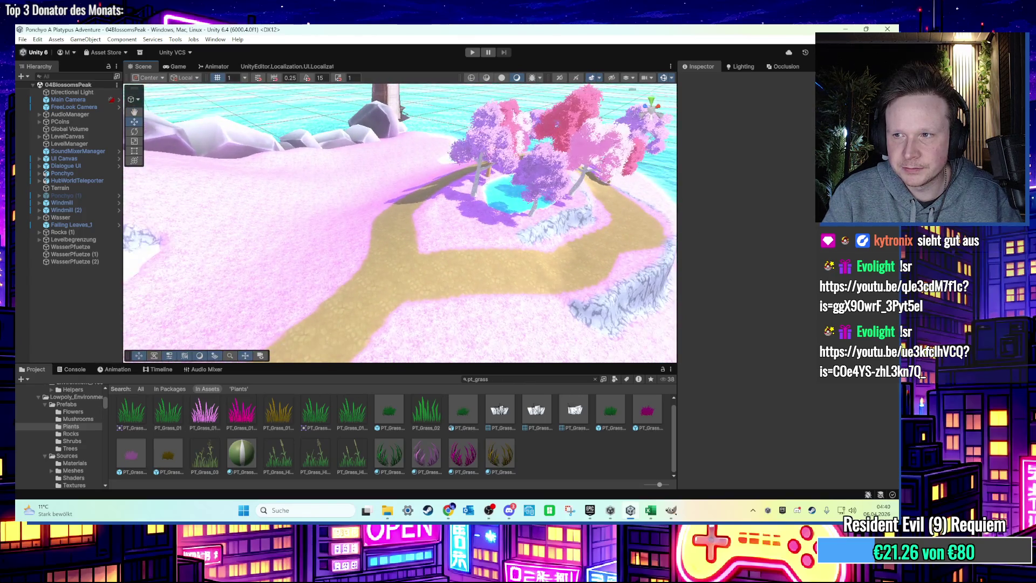
Step: Select the Terrain and switch its tool from Smooth Height to Paint Holes
scroll(584, 185, "up", 4)
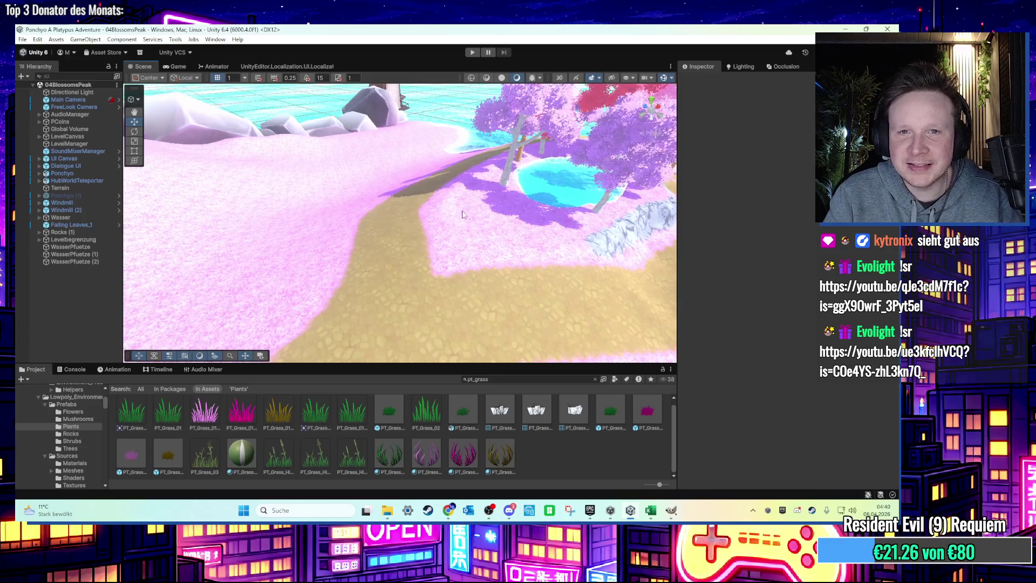
left_click(462, 215)
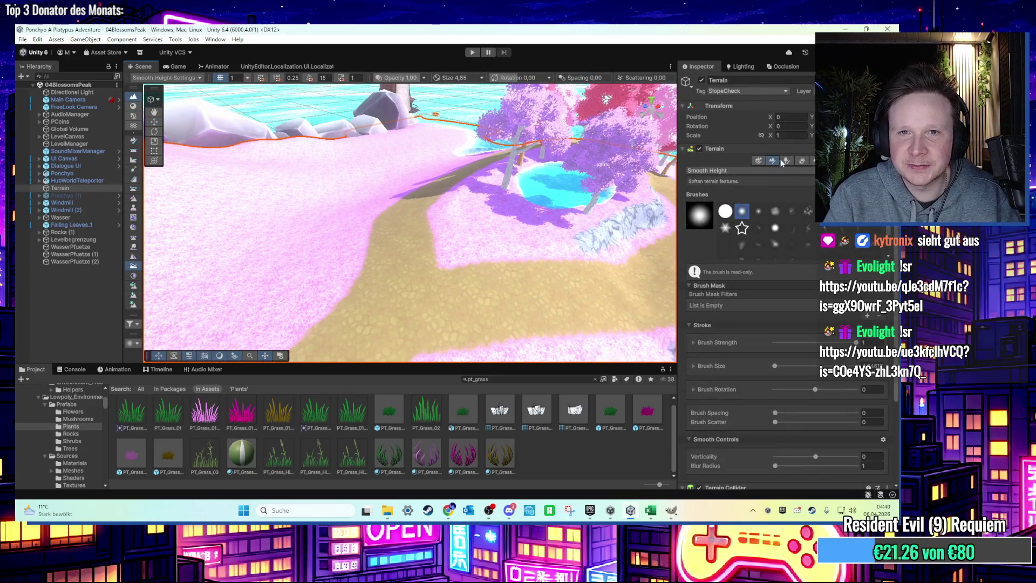
mouse_move(448, 227)
left_mouse_down()
mouse_move(459, 221)
mouse_move(445, 267)
left_mouse_up()
left_click(707, 171)
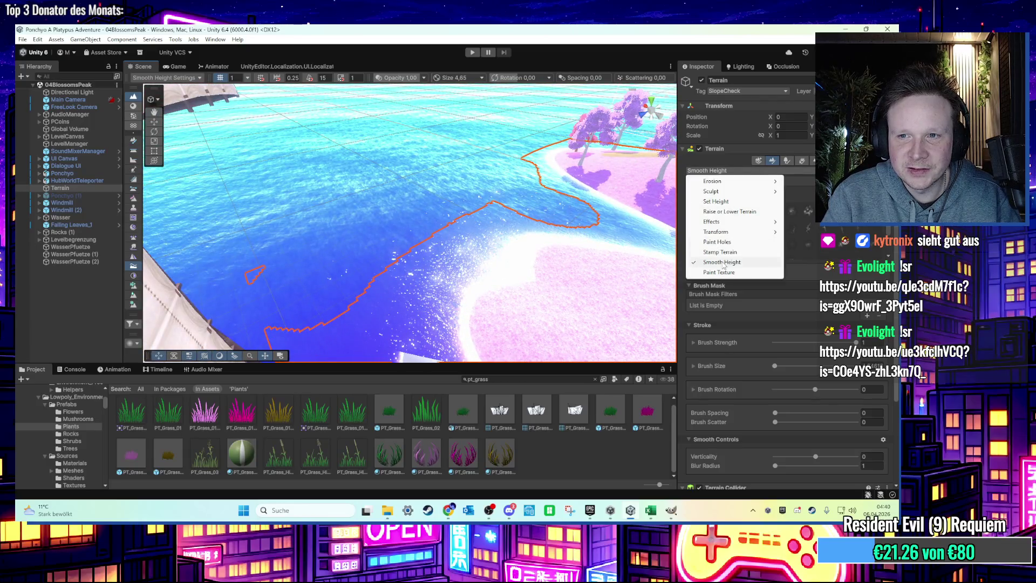
left_click(717, 242)
mouse_move(436, 242)
left_mouse_down()
mouse_move(473, 223)
mouse_move(296, 289)
mouse_move(421, 265)
mouse_move(347, 311)
mouse_move(564, 223)
left_mouse_up()
Step: Shrink the hole brush and paint winding hole strokes along the islet's shoreline
mouse_move(417, 282)
left_mouse_down()
mouse_move(497, 301)
mouse_move(504, 273)
mouse_move(561, 231)
mouse_move(450, 313)
mouse_move(571, 289)
left_mouse_up()
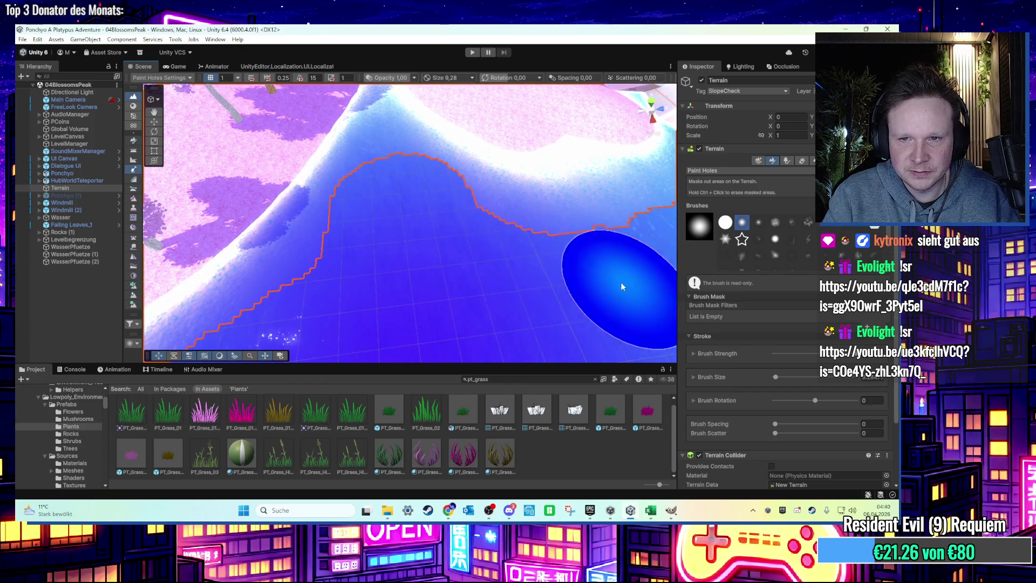
mouse_move(392, 261)
left_mouse_down()
mouse_move(502, 208)
mouse_move(419, 326)
left_mouse_up()
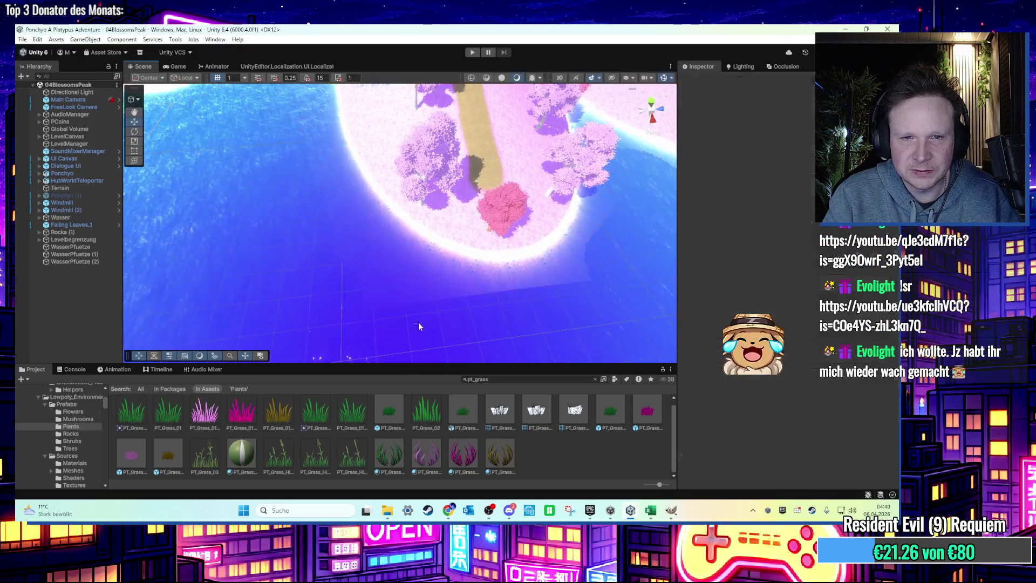
left_click(388, 283)
scroll(391, 286, "up", 3)
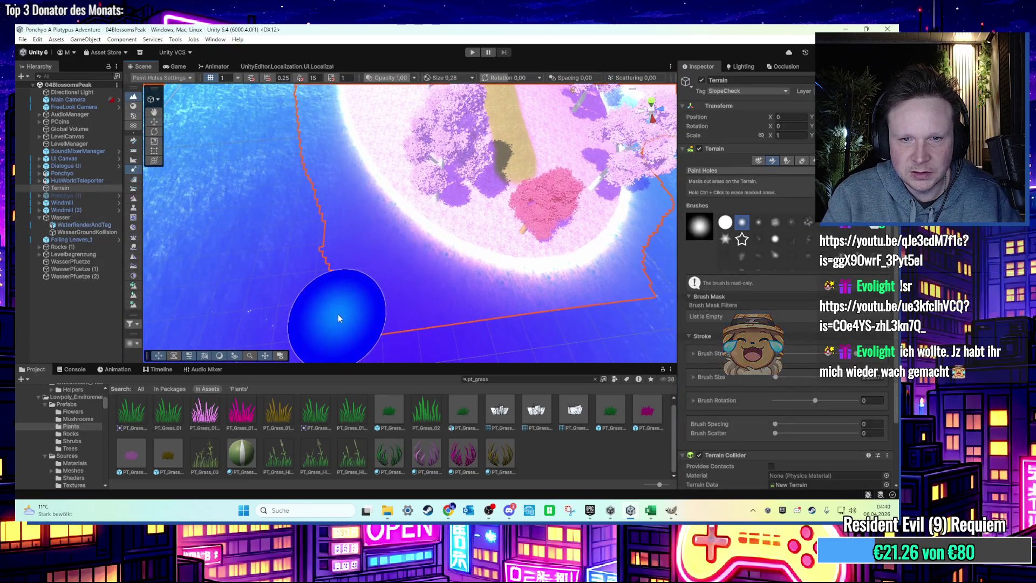
scroll(405, 331, "up", 5)
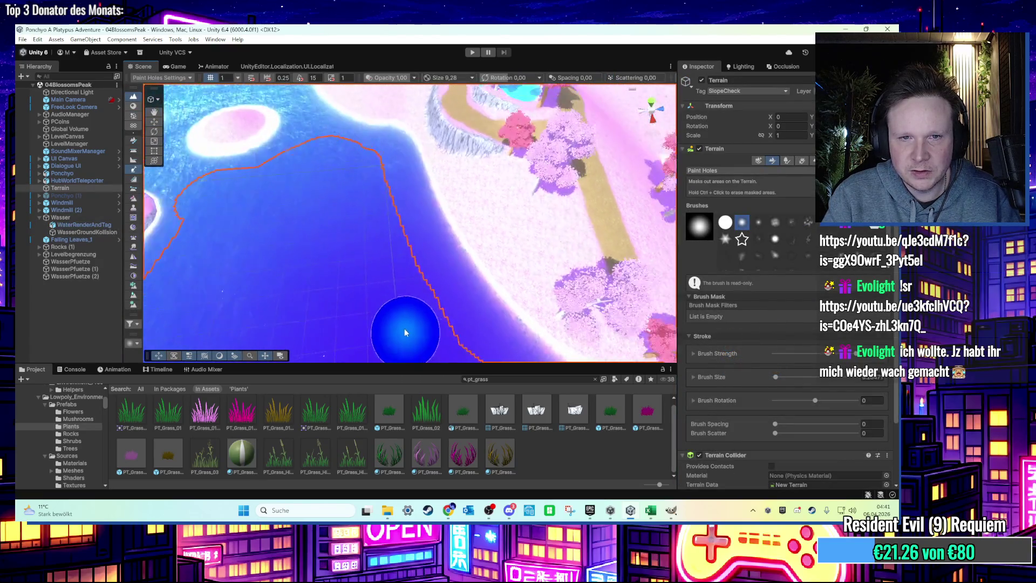
scroll(376, 227, "up", 5)
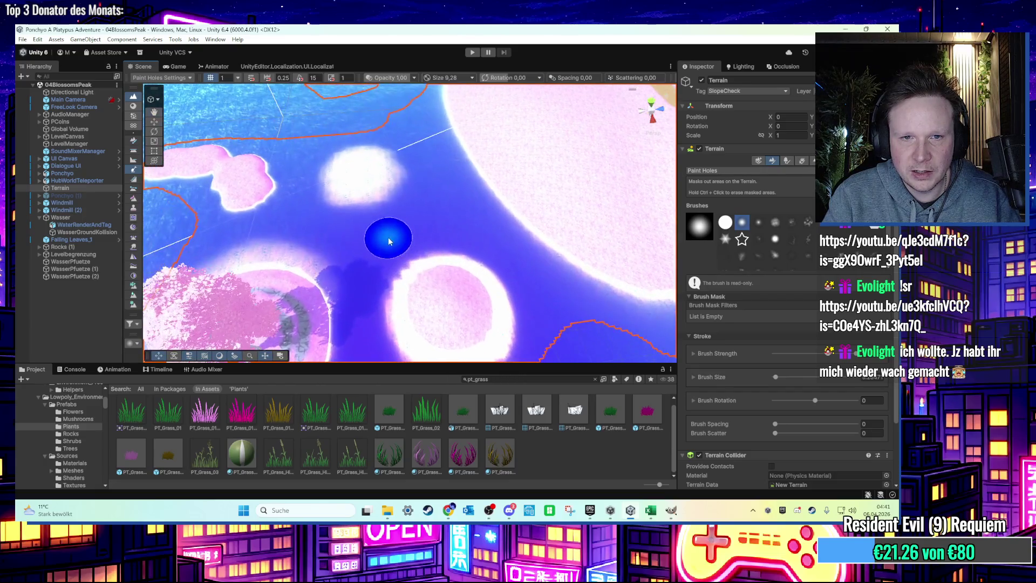
left_click(386, 244)
mouse_move(387, 244)
left_mouse_down()
mouse_move(428, 208)
mouse_move(430, 171)
mouse_move(363, 115)
left_mouse_up()
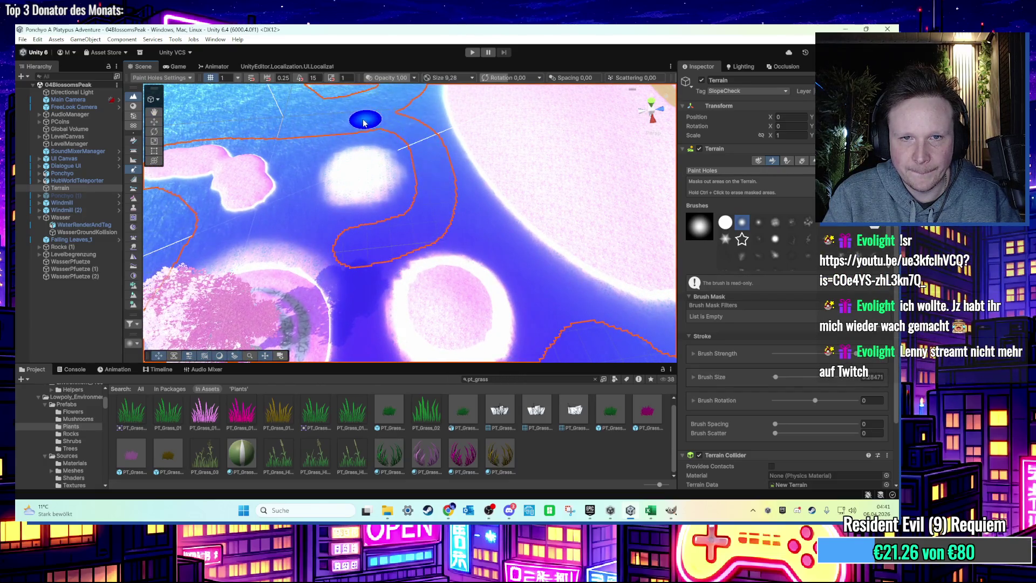
scroll(377, 134, "up", 3)
mouse_move(398, 158)
left_mouse_down()
mouse_move(345, 188)
mouse_move(349, 231)
mouse_move(254, 275)
left_mouse_up()
scroll(349, 221, "up", 3)
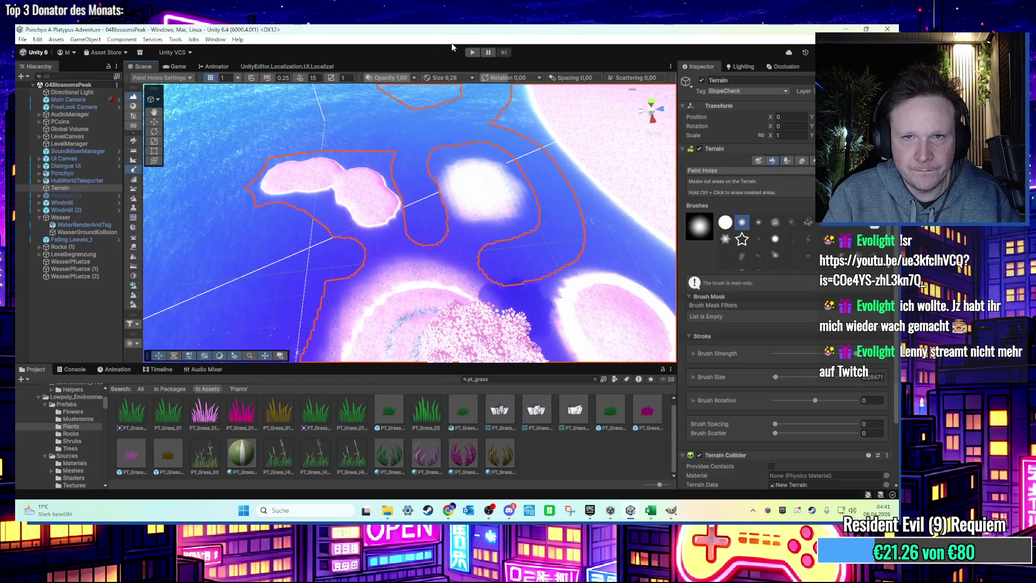
Step: Play the level to test the holes, then orbit around the islet inspecting the hole outlines
key("ctrl+p")
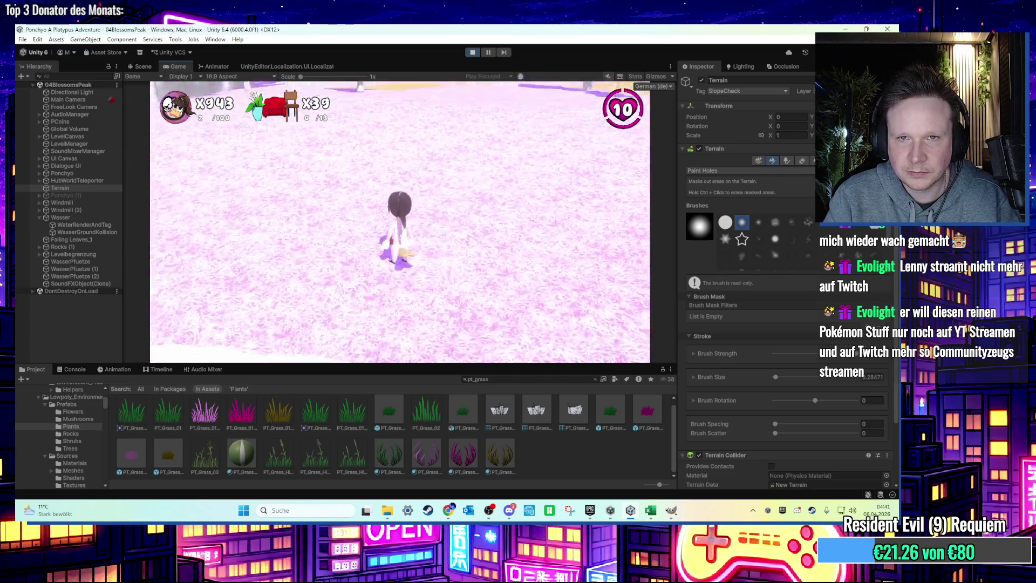
key("super")
left_click(472, 52)
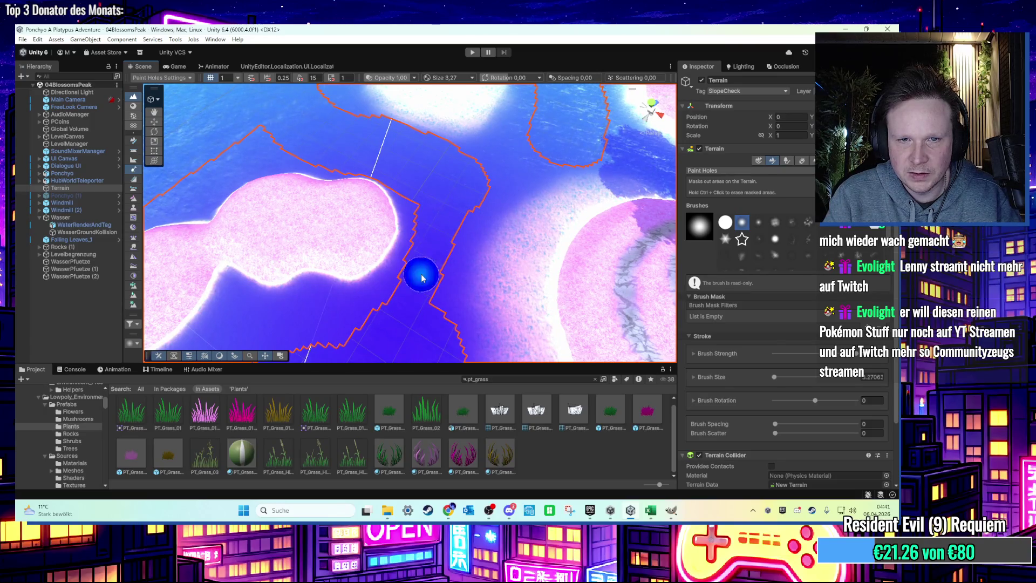
left_click_drag(395, 306, 471, 255)
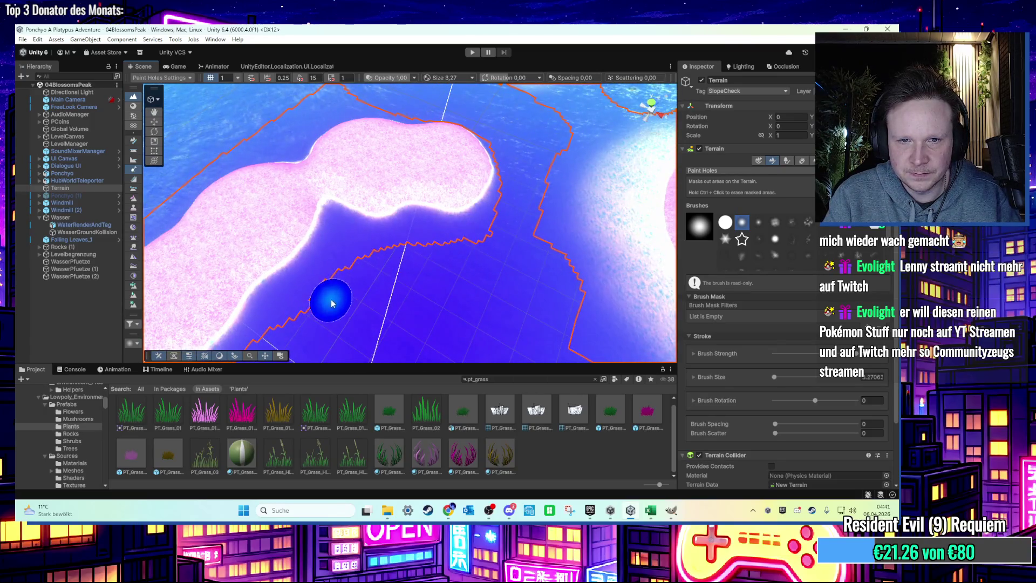
left_click_drag(331, 304, 435, 224)
left_click_drag(296, 342, 446, 317)
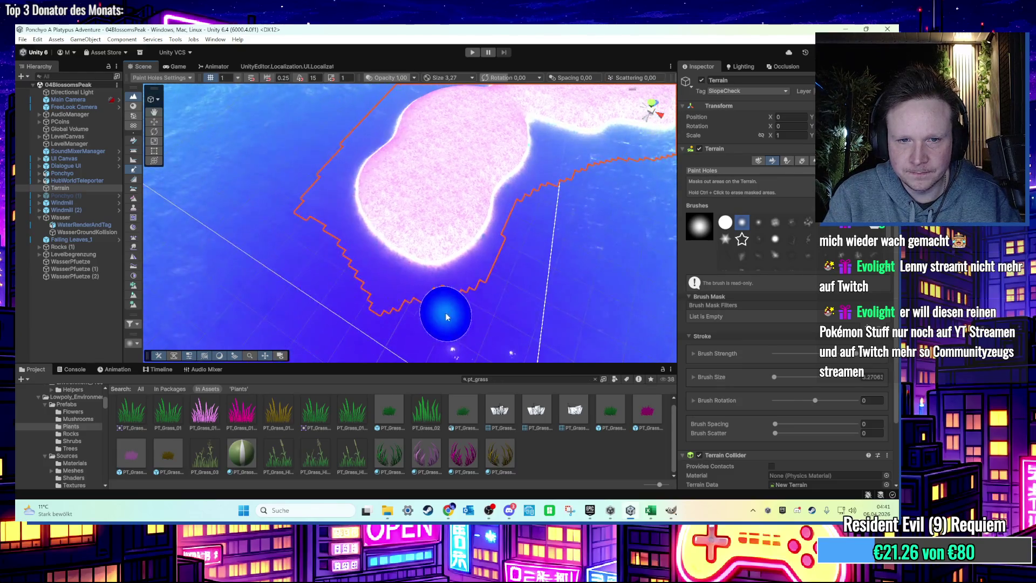
left_click_drag(324, 245, 361, 329)
mouse_move(424, 182)
left_mouse_down()
mouse_move(365, 267)
mouse_move(418, 240)
mouse_move(397, 245)
mouse_move(405, 229)
mouse_move(395, 262)
left_mouse_up()
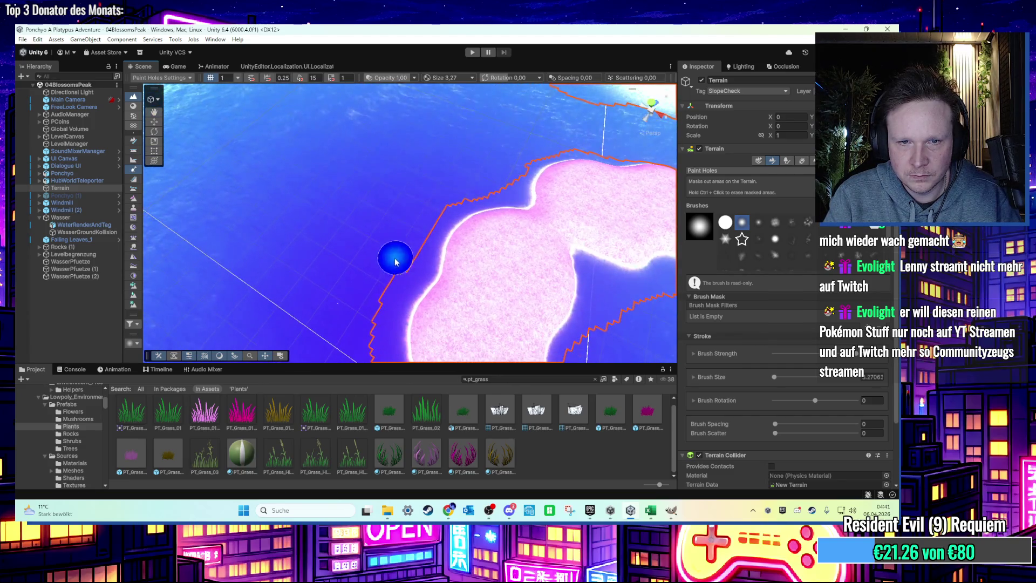
mouse_move(358, 302)
left_mouse_down()
mouse_move(394, 249)
mouse_move(338, 259)
mouse_move(389, 225)
mouse_move(493, 212)
mouse_move(455, 261)
left_mouse_up()
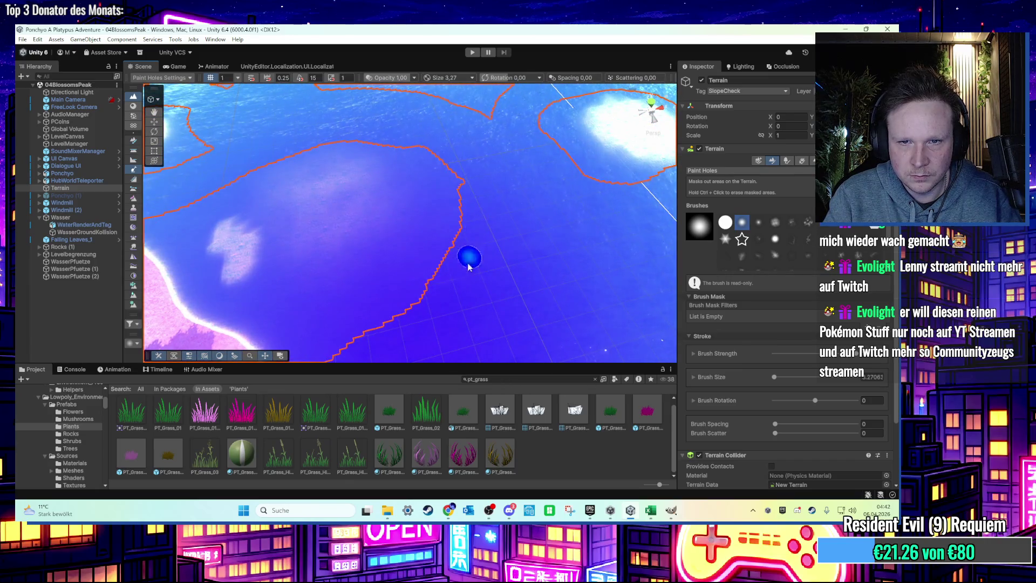
mouse_move(428, 137)
left_mouse_down()
mouse_move(455, 222)
mouse_move(474, 231)
mouse_move(497, 201)
left_mouse_up()
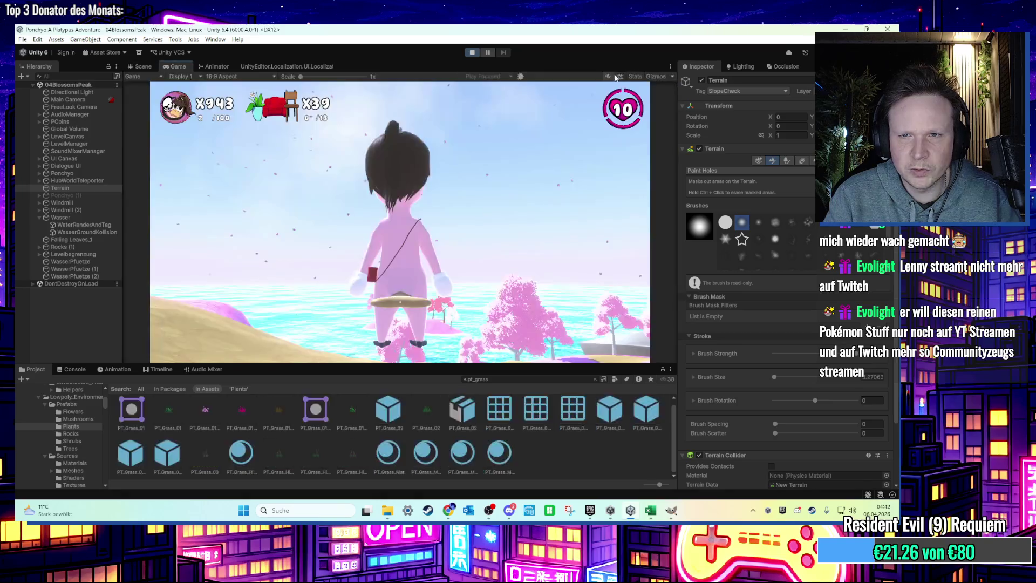
Step: Show Game view Stats, exit Play mode, and switch the terrain tool to Paint Trees
left_click(631, 77)
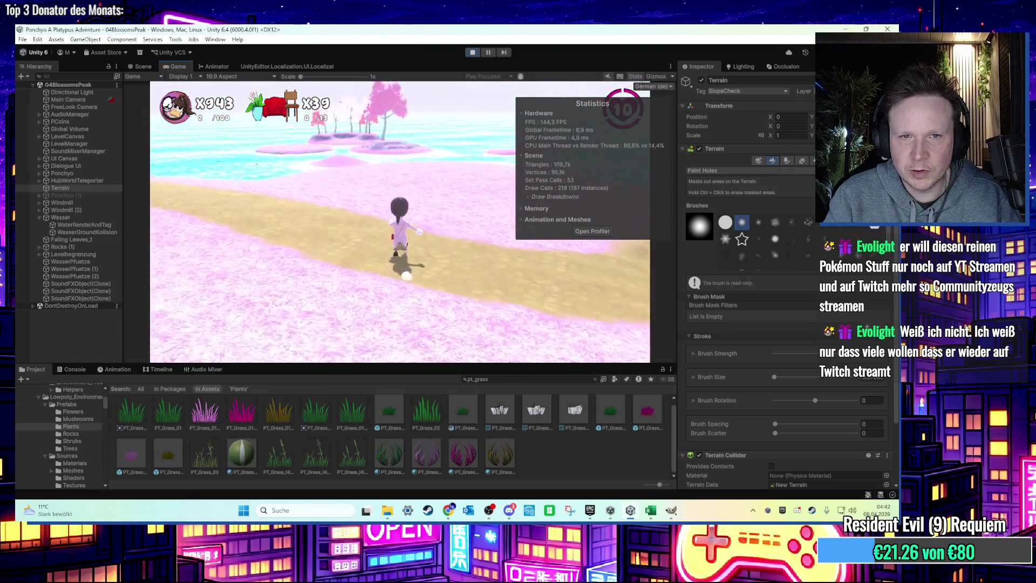
key("ctrl+p")
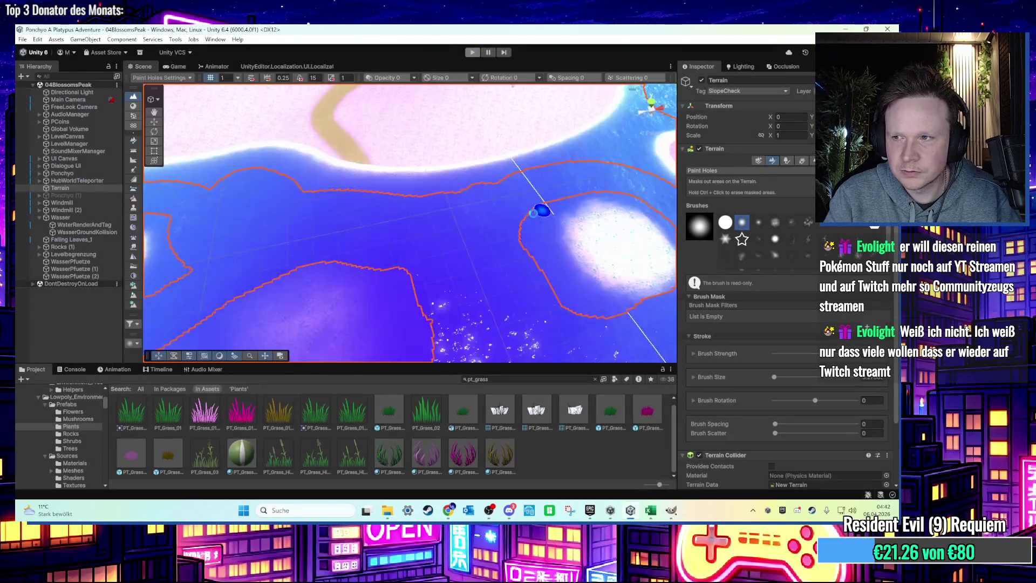
mouse_move(532, 199)
left_mouse_down()
mouse_move(441, 197)
mouse_move(504, 166)
mouse_move(440, 201)
mouse_move(365, 183)
mouse_move(411, 162)
mouse_move(377, 182)
mouse_move(389, 178)
left_mouse_up()
left_click(789, 161)
Step: Add two pink grass prefabs, including PT_Grass_02_pink2, as terrain tree types
scroll(510, 188, "down", 3)
left_click(843, 297)
left_click(847, 294)
left_click(801, 197)
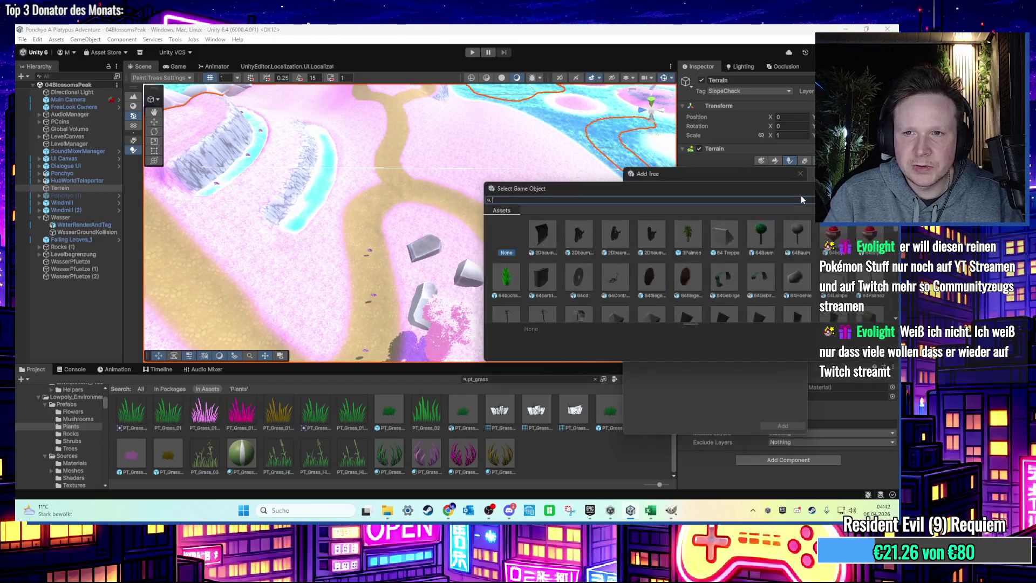
type("pt_gr")
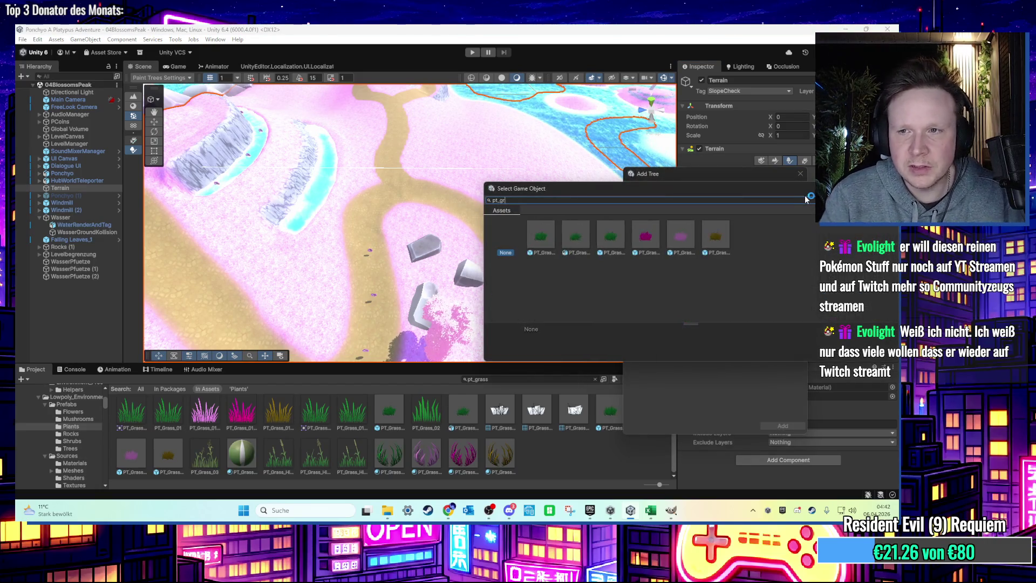
double_click(675, 247)
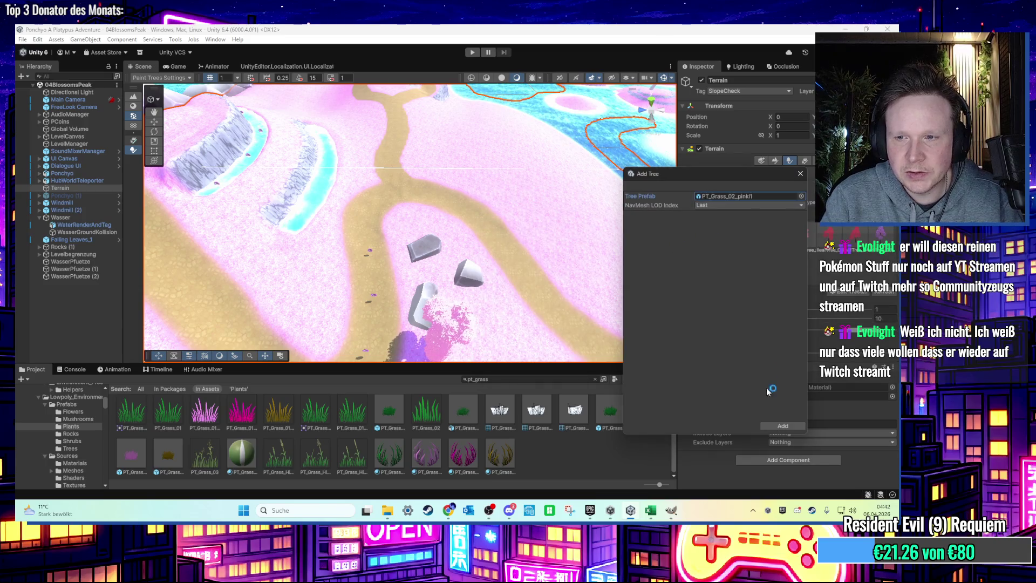
left_click(777, 425)
left_click(850, 278)
left_click(841, 289)
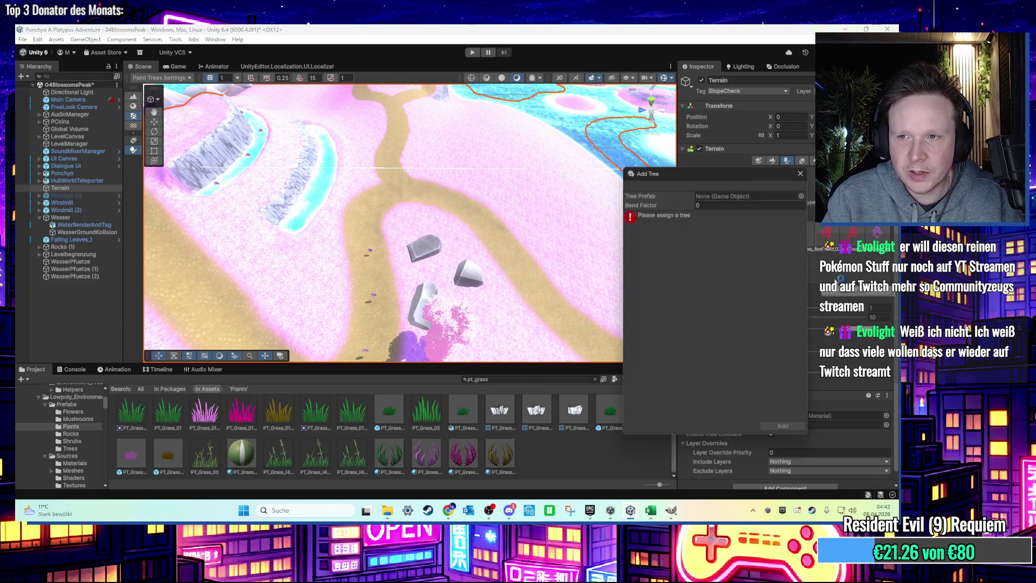
left_click(801, 196)
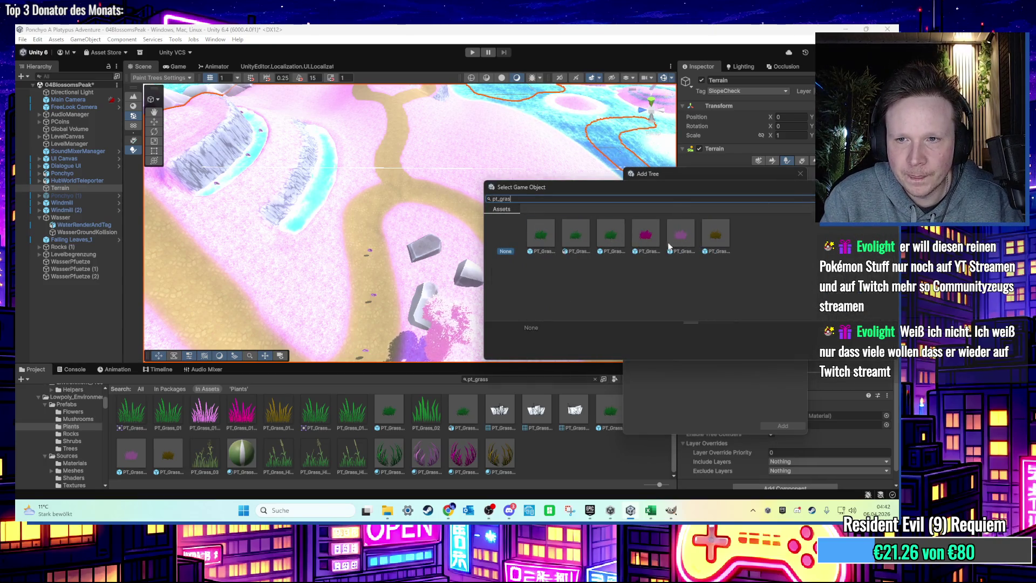
double_click(658, 240)
left_click(779, 425)
Step: Try painting grass clumps by the path, undo them, and open PT_Grass_Mat_pink1's settings
scroll(403, 230, "up", 5)
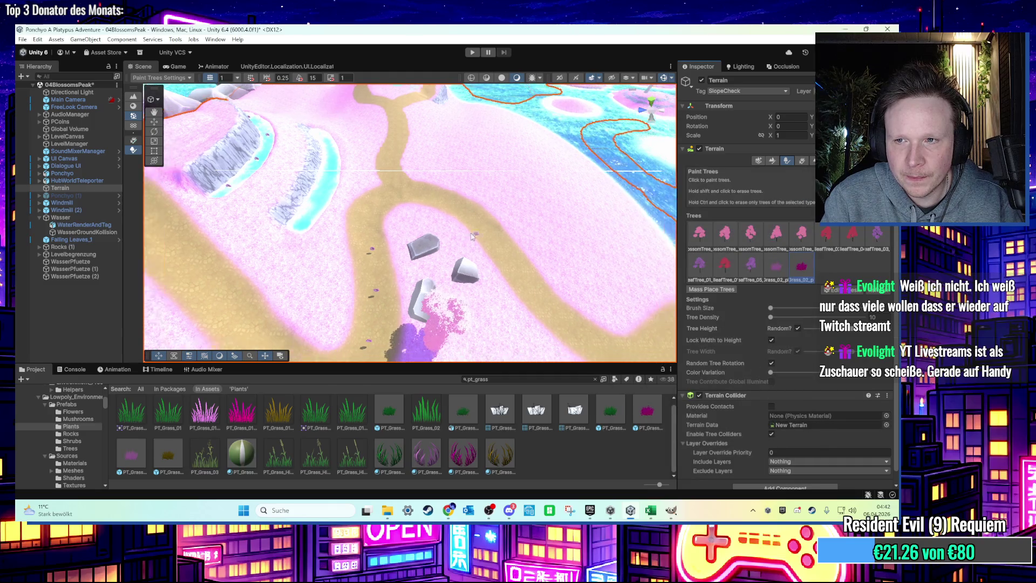
mouse_move(415, 222)
left_mouse_down()
mouse_move(419, 284)
mouse_move(401, 218)
mouse_move(432, 219)
left_mouse_up()
key("ctrl+z")
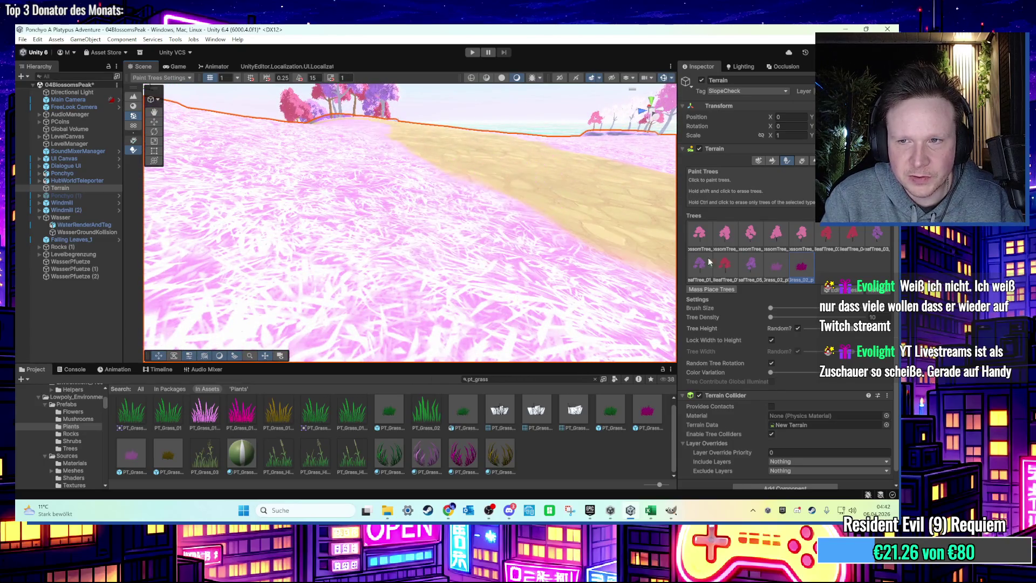
left_click(775, 264)
left_click(361, 227)
mouse_move(361, 228)
left_mouse_down()
mouse_move(442, 194)
mouse_move(471, 142)
mouse_move(411, 247)
mouse_move(471, 240)
left_mouse_up()
key("ctrl+z")
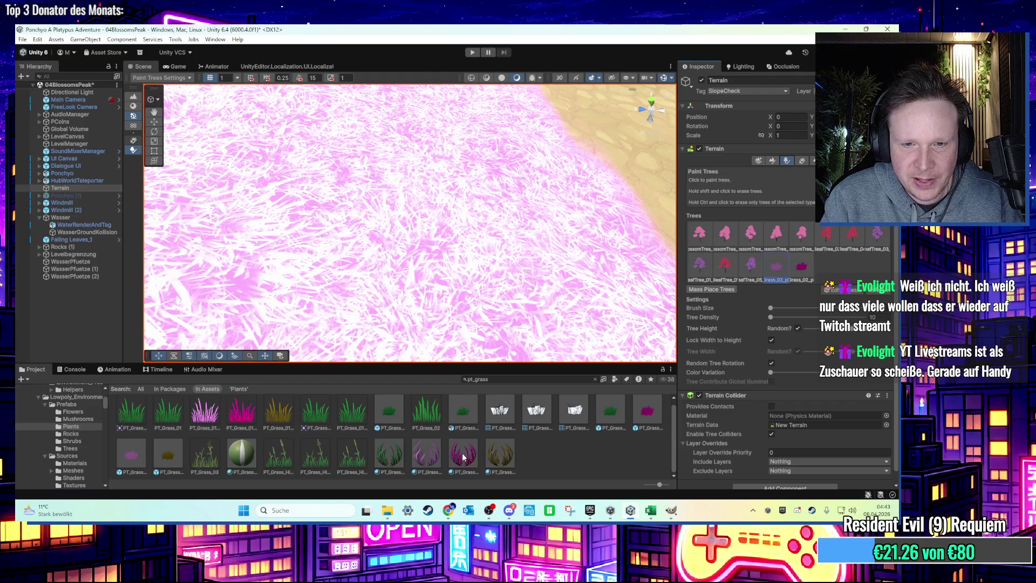
left_click(433, 459)
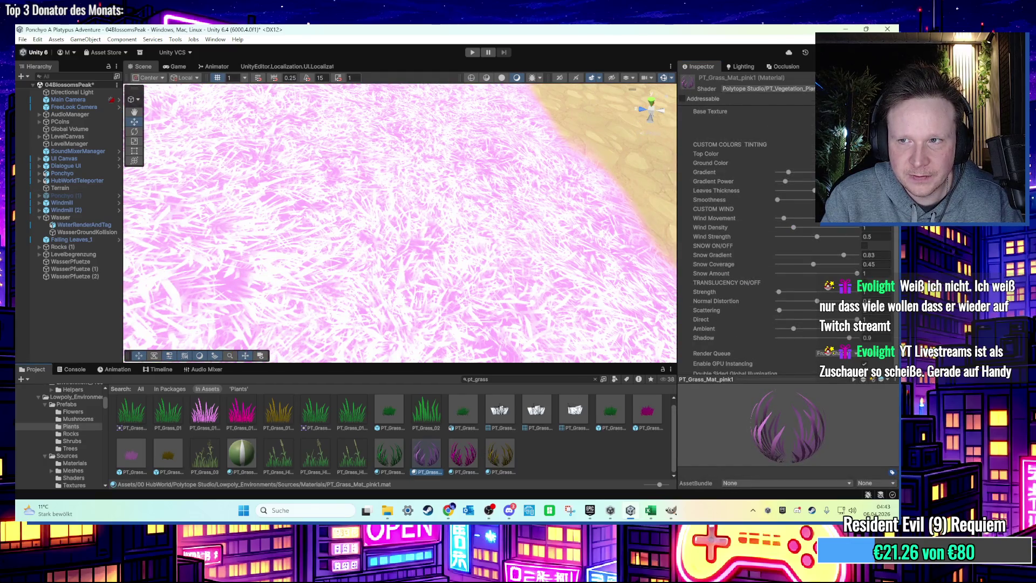
Step: Check the pink grass texture in the image editor without applying filters, then return to Unity
scroll(500, 188, "down", 5)
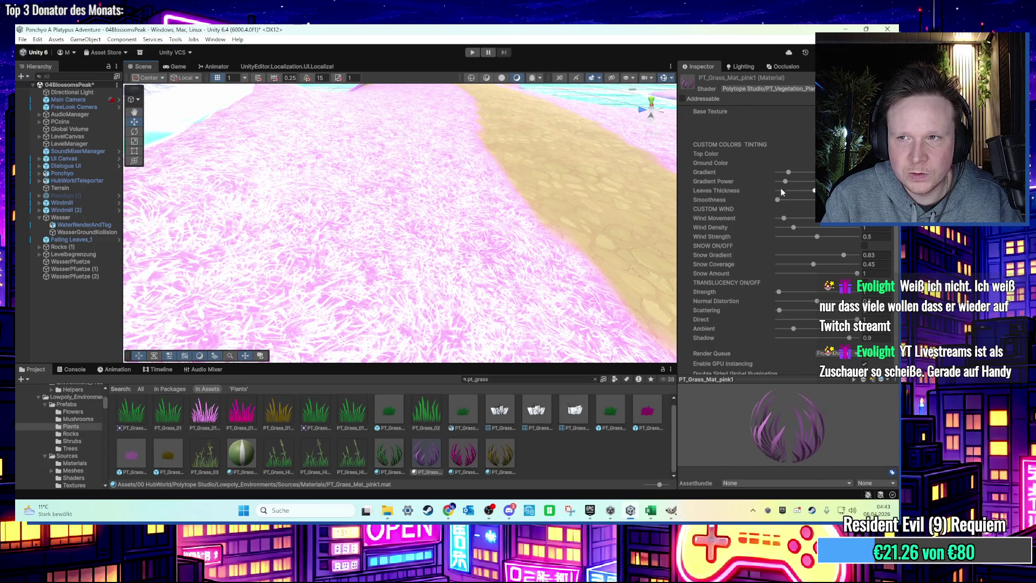
scroll(486, 216, "down", 2)
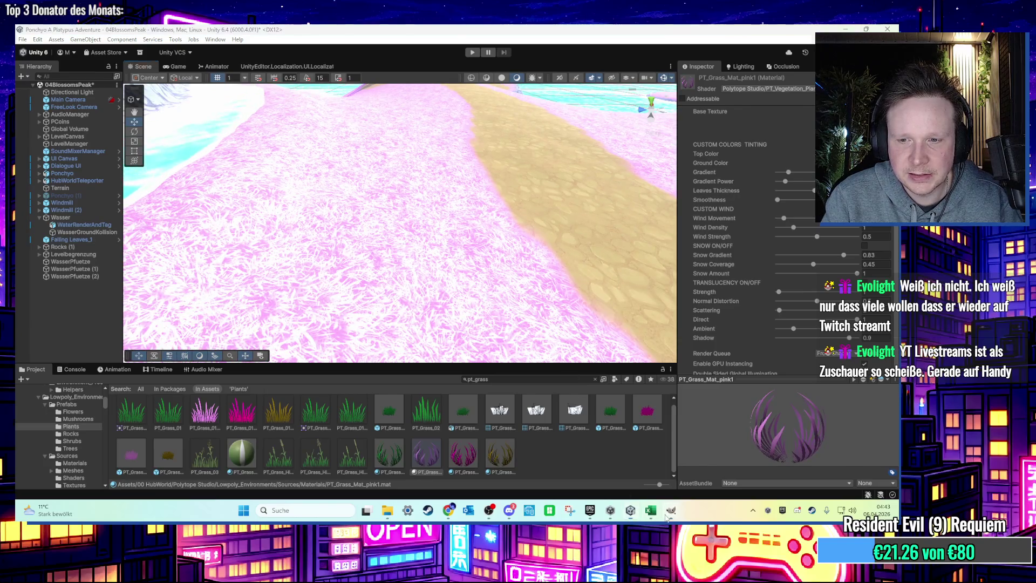
left_click(671, 510)
left_click(173, 41)
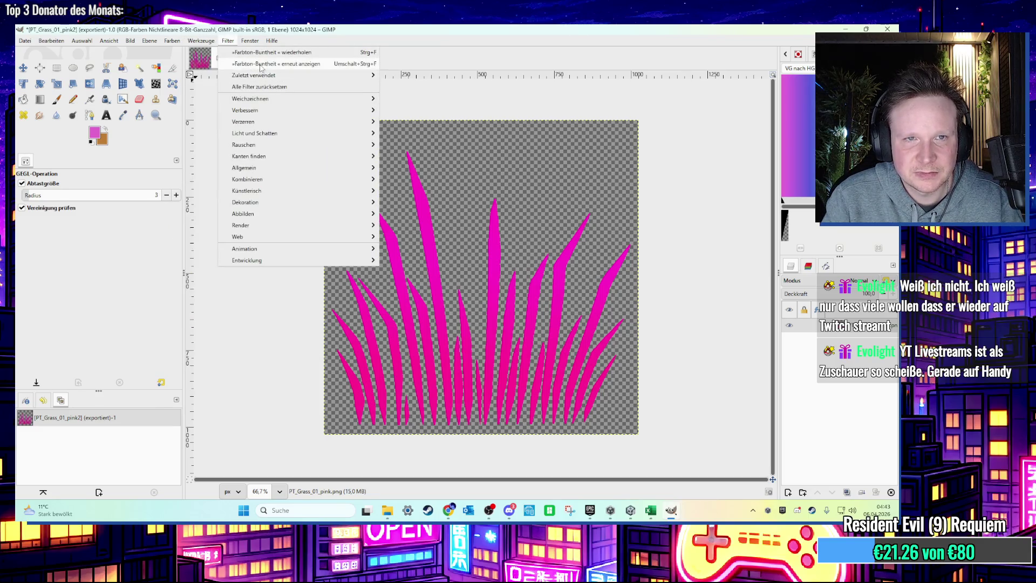
left_click(692, 162)
key("alt+Tab")
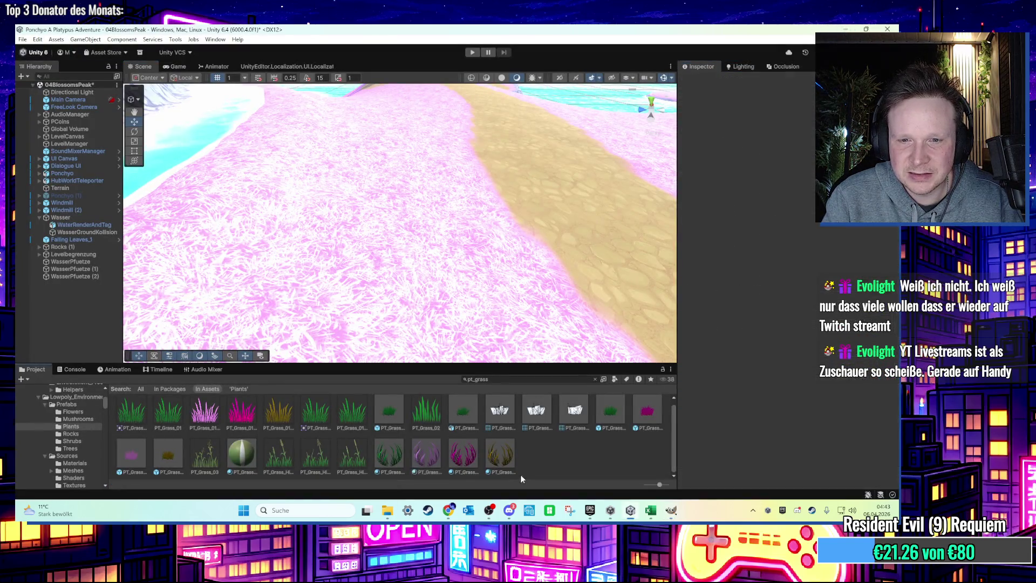
Step: Paint two pink grass clumps beside the dirt path and start Play mode
left_click(455, 295)
left_click(462, 216)
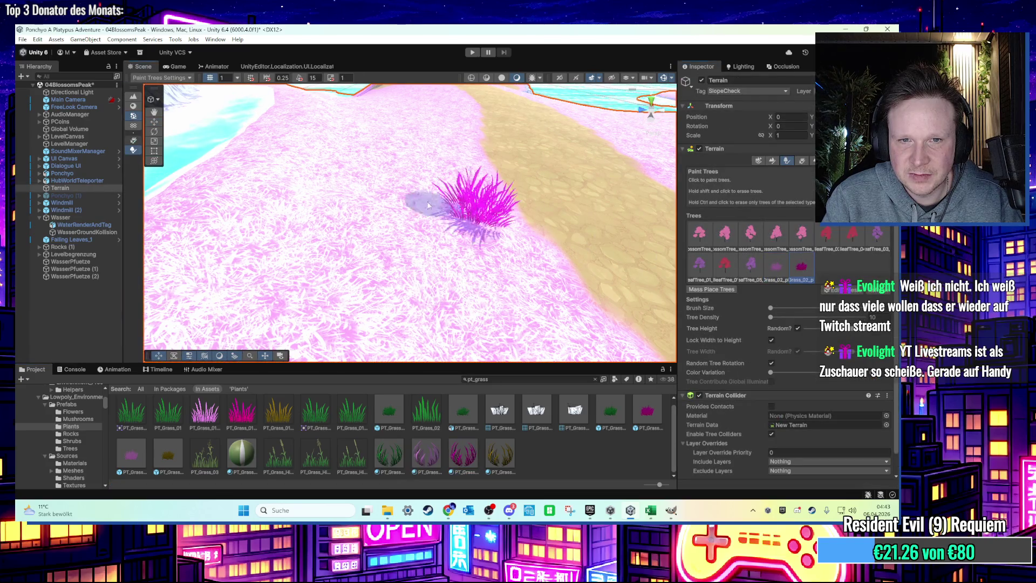
scroll(363, 332, "down", 5)
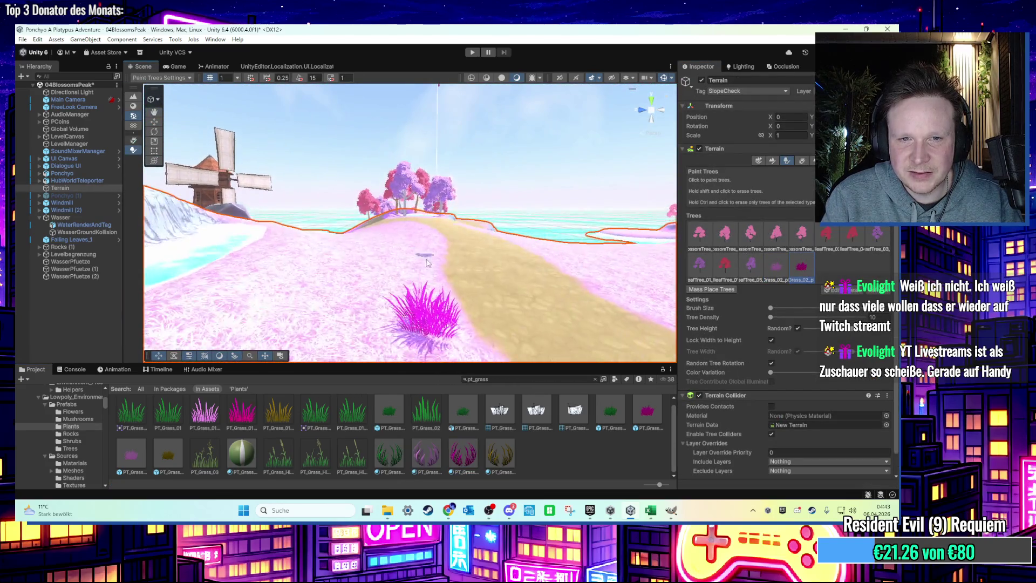
scroll(442, 302, "up", 5)
left_click(481, 308)
scroll(522, 328, "down", 5)
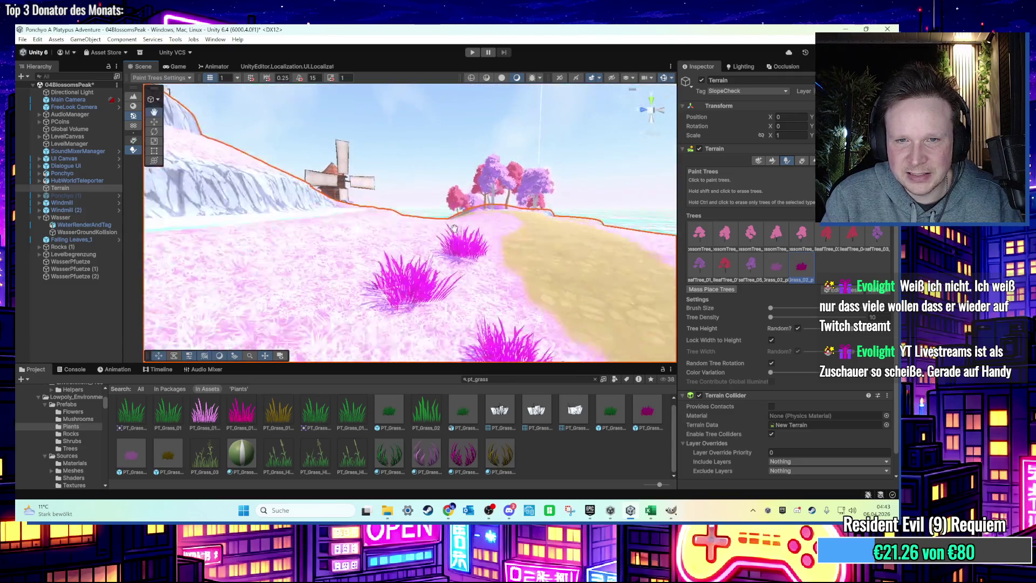
key("ctrl+p")
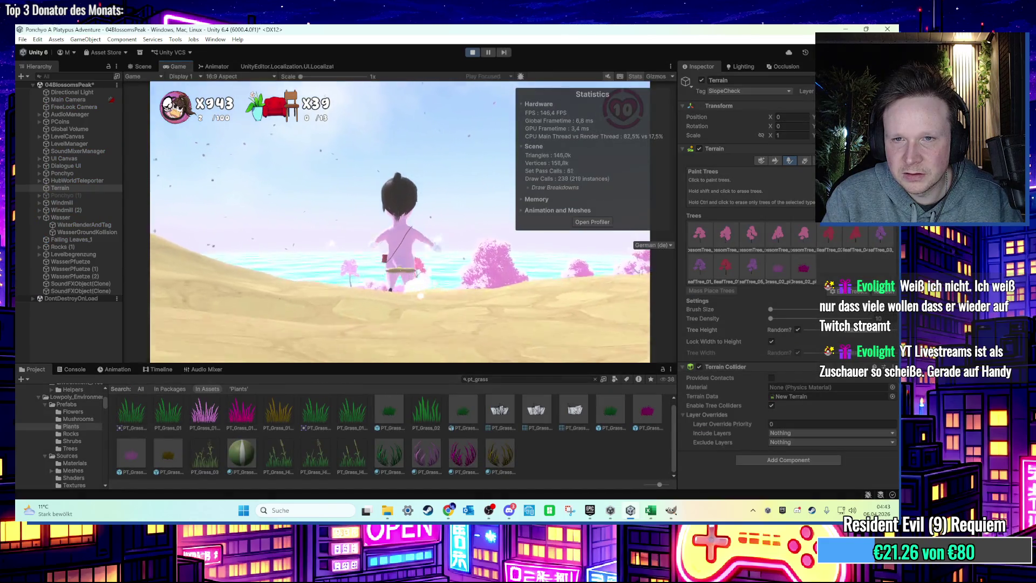
Step: Walk the character along the pink-edged paths in Play mode, then show the Windows desktop
key("super")
key("super")
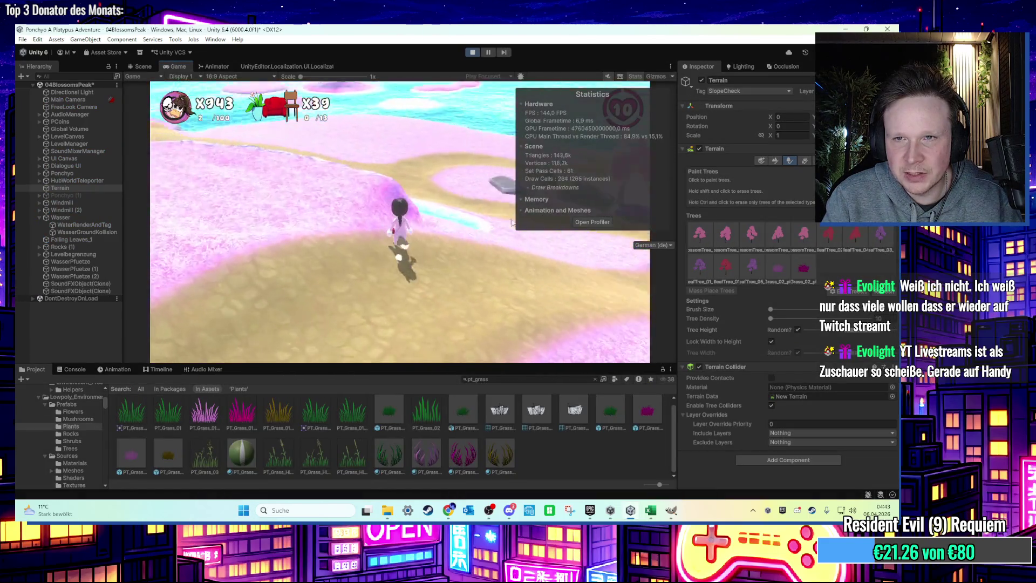
key("super")
key("super")
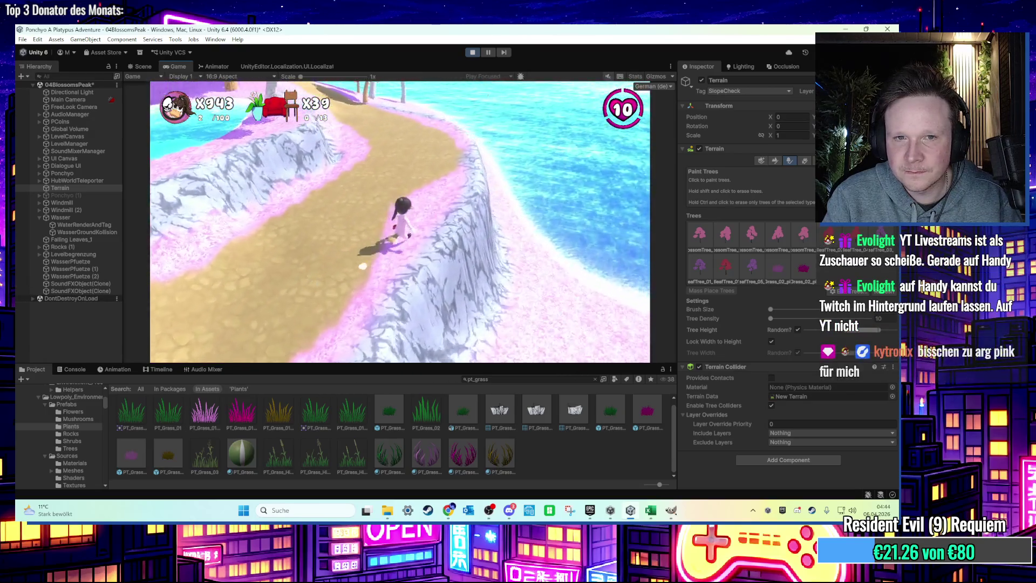
key("super")
key("super+d")
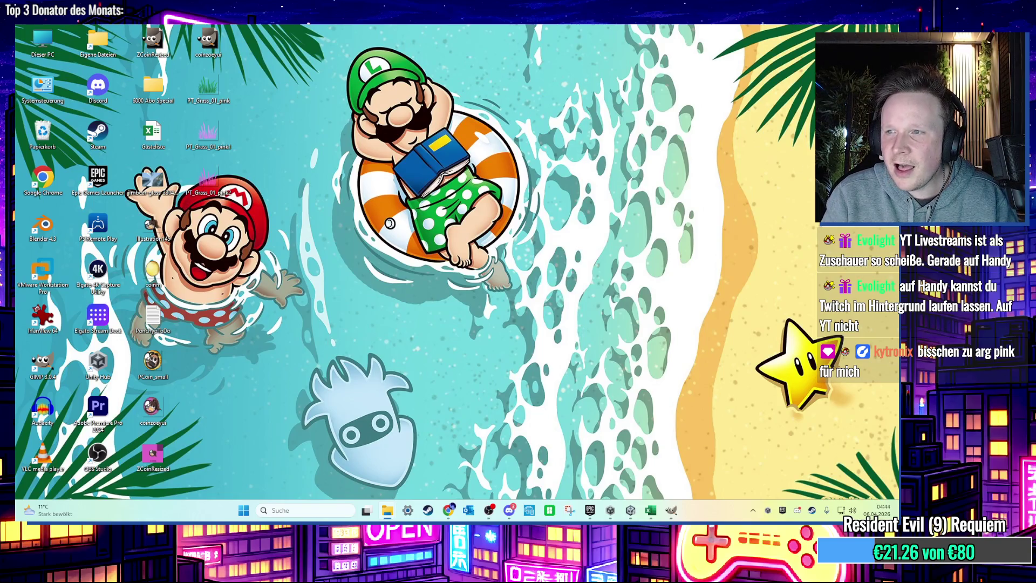
Step: Restore Unity and orbit over the grass-lined path toward the water, then switch to the GIMP grass texture
left_click(630, 510)
scroll(466, 175, "up", 5)
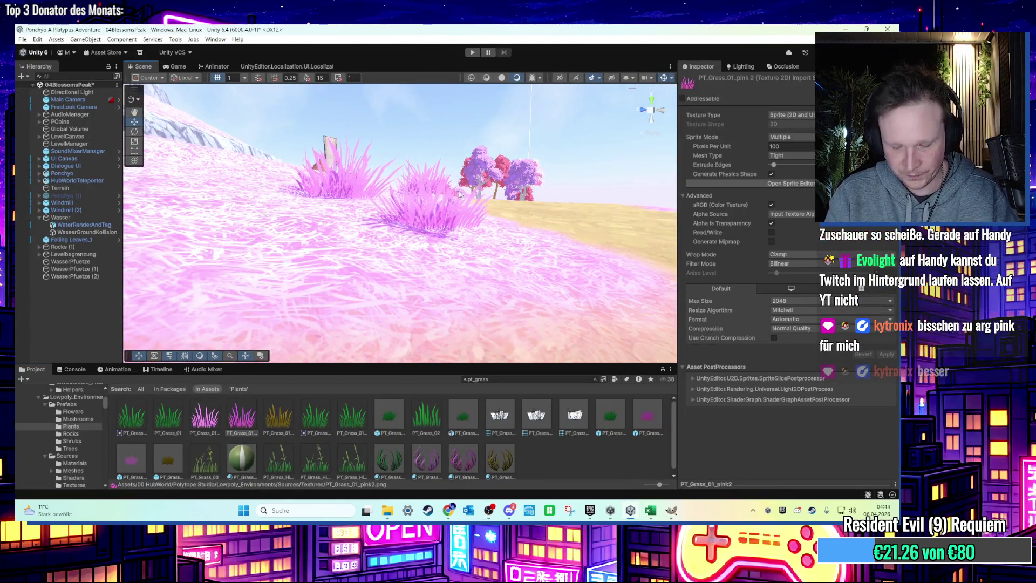
scroll(438, 225, "up", 3)
left_click_drag(438, 225, 607, 169)
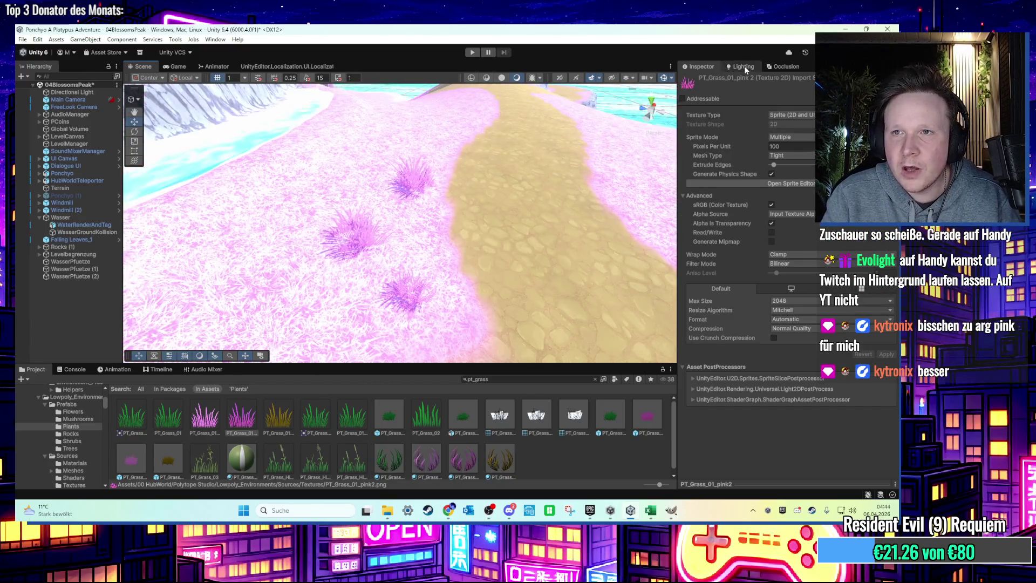
left_click(357, 239)
mouse_move(377, 240)
left_mouse_down()
mouse_move(424, 202)
mouse_move(423, 254)
mouse_move(445, 210)
left_mouse_up()
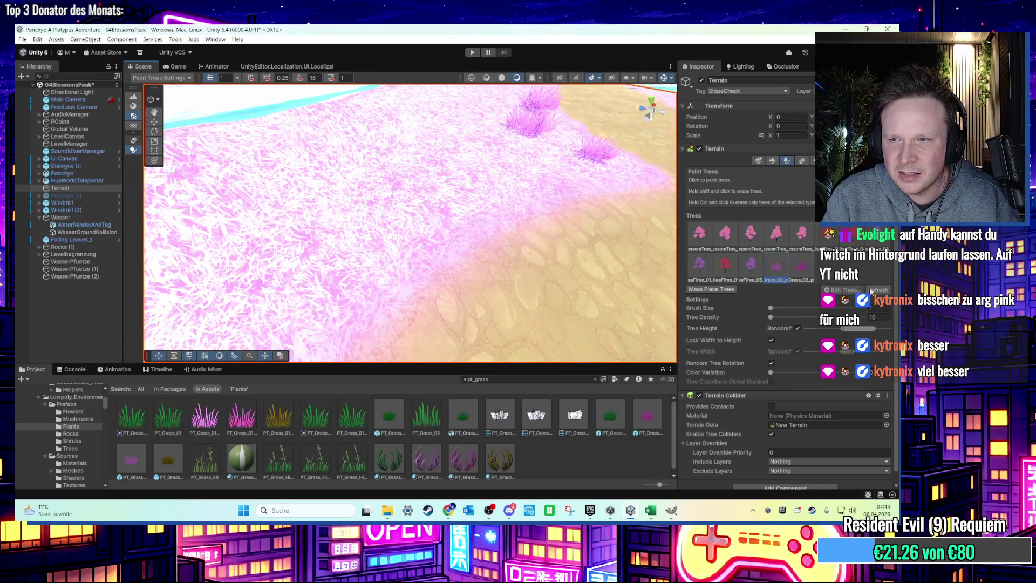
left_click(671, 510)
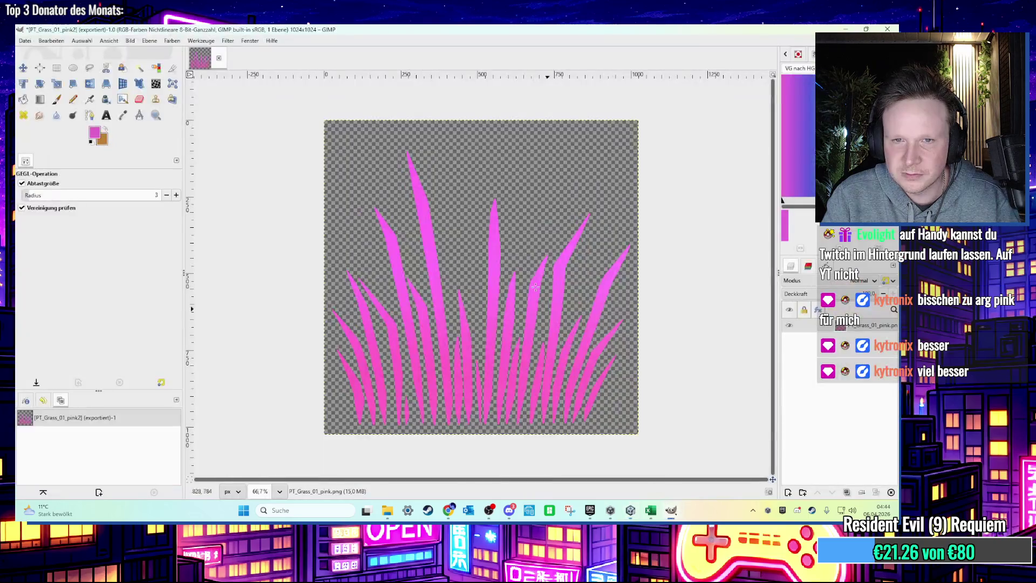
Step: Darken the grass texture by lowering Lightness in the re-shown Hue-Saturation filter
left_click(227, 41)
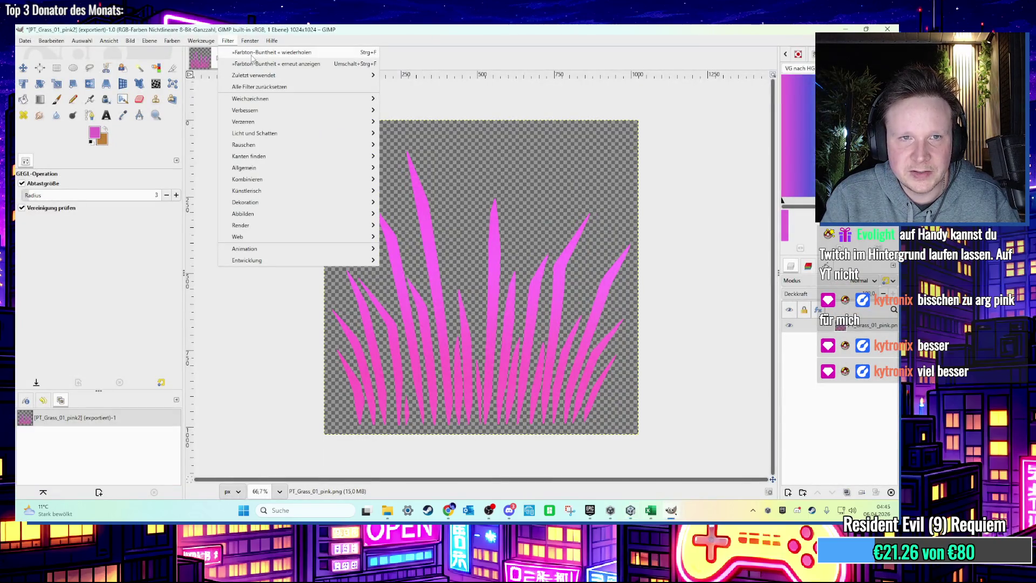
left_click(251, 63)
mouse_move(575, 278)
left_mouse_down()
mouse_move(586, 278)
mouse_move(567, 278)
left_mouse_up()
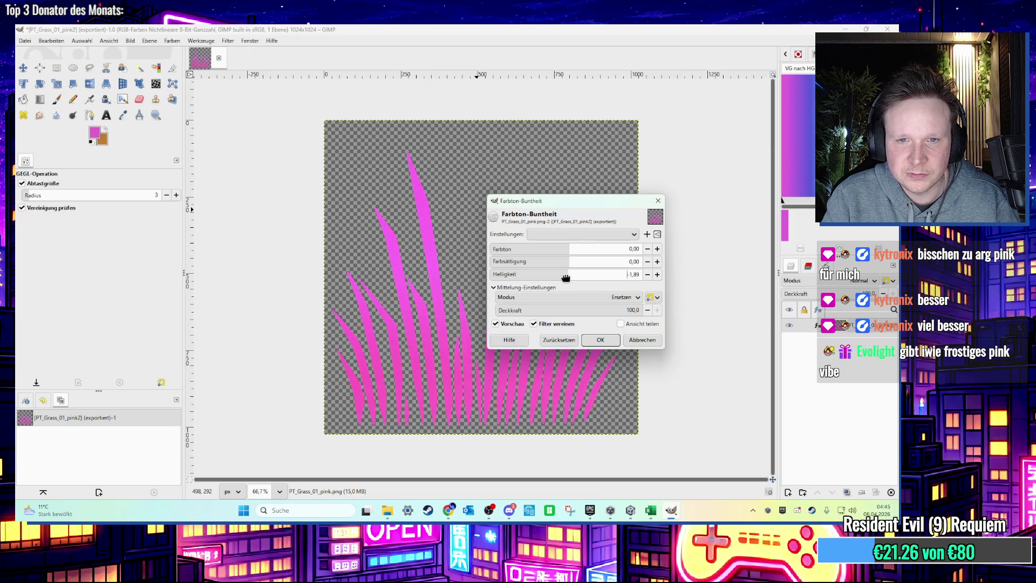
mouse_move(564, 278)
left_mouse_down()
mouse_move(529, 277)
mouse_move(597, 286)
mouse_move(565, 284)
left_mouse_up()
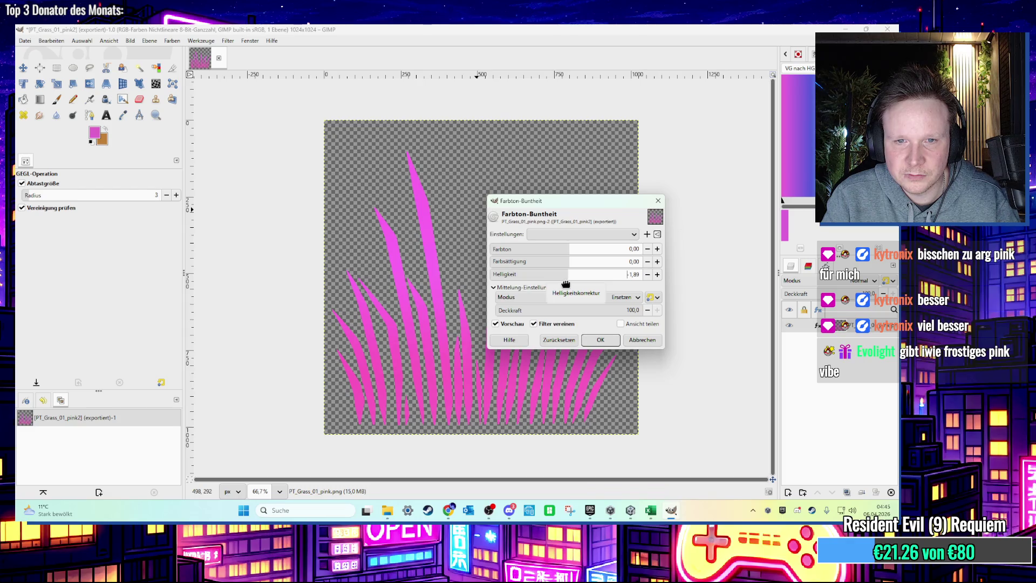
left_click(600, 340)
Step: Export the texture as PT_Grass_01_pink1.png, replacing the existing file, and return to Unity
left_click(25, 41)
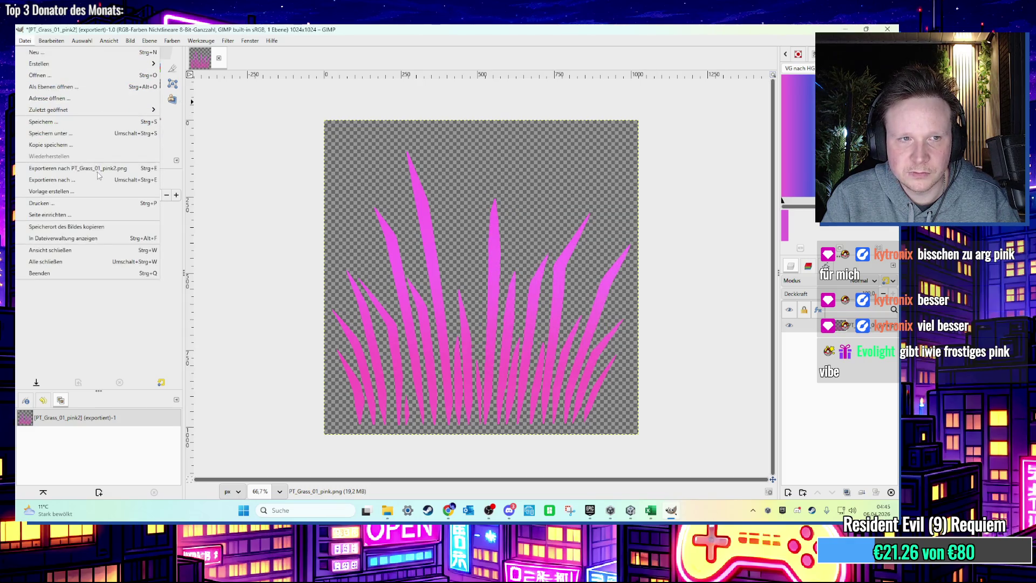
left_click(65, 180)
key("BackSpace")
type("1_pink1.png")
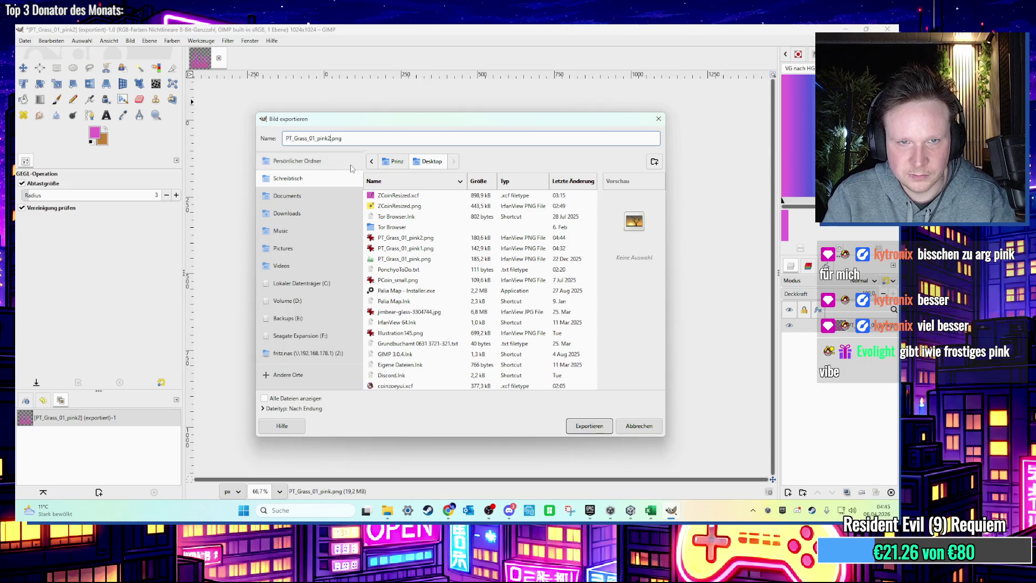
key("Return")
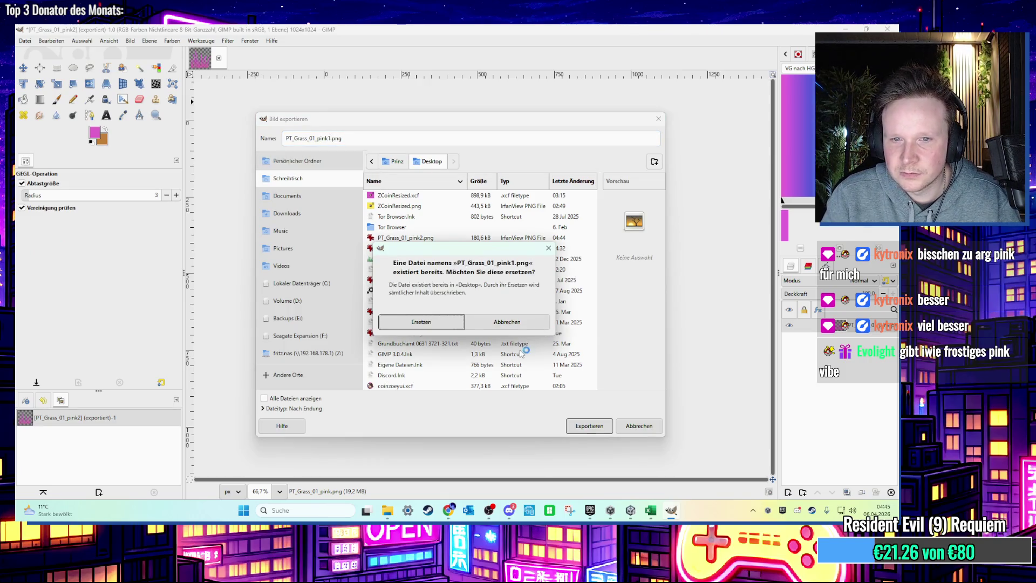
left_click(440, 327)
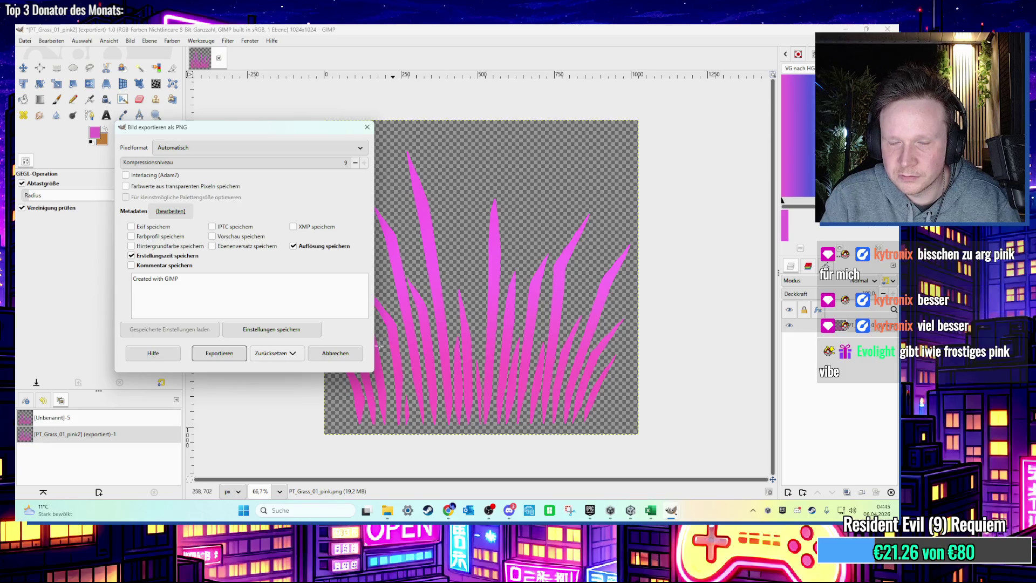
left_click(241, 354)
key("alt+Tab")
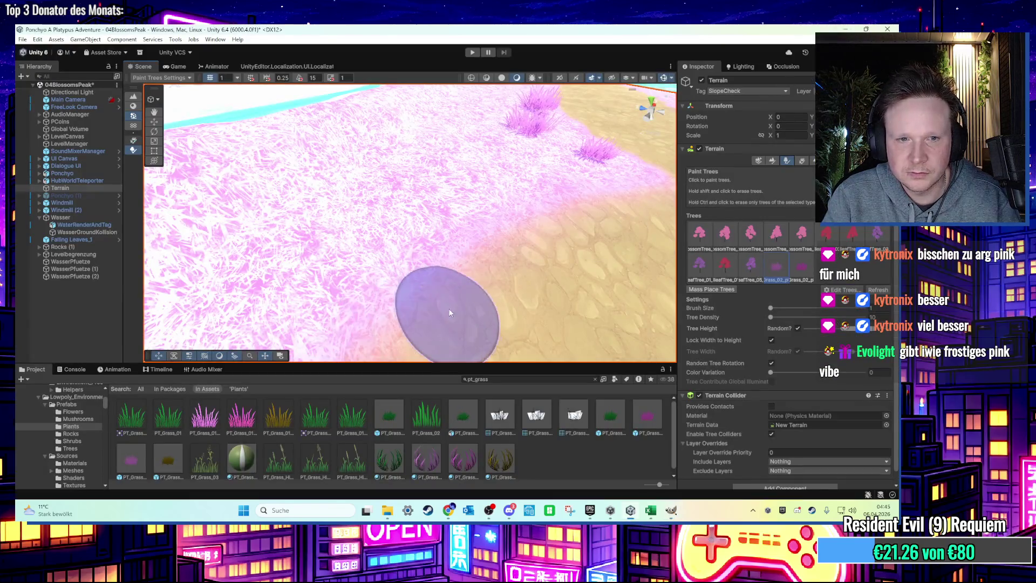
Step: Locate the pink grass material and texture in the Project window and reveal the texture file in the file browser
left_click(426, 461)
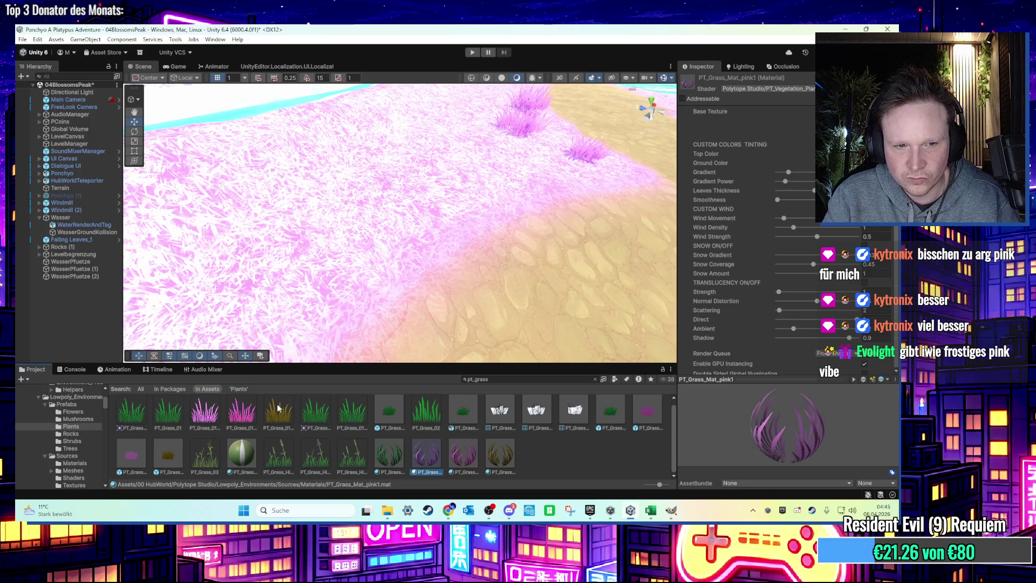
right_click(606, 457)
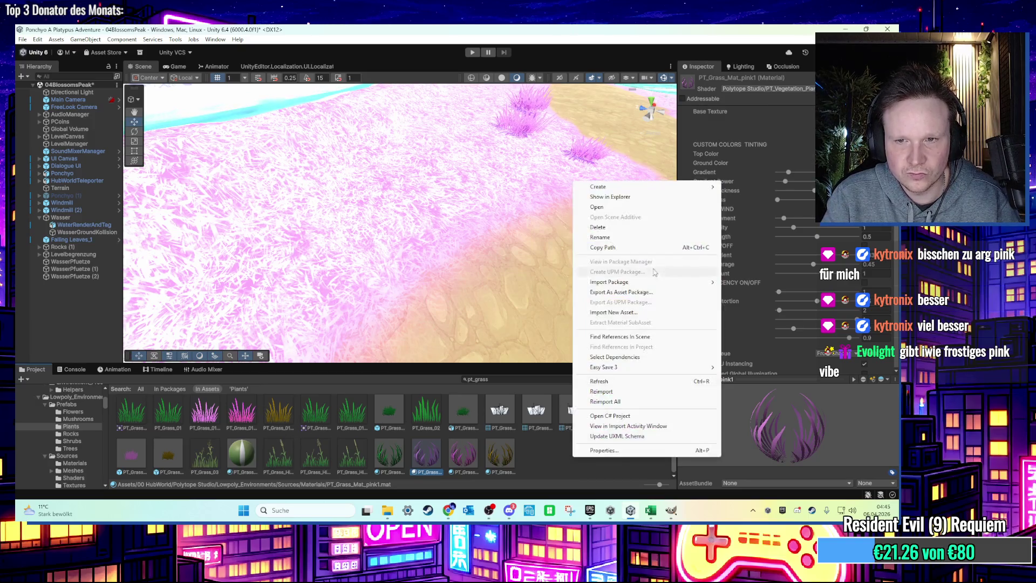
left_click(620, 197)
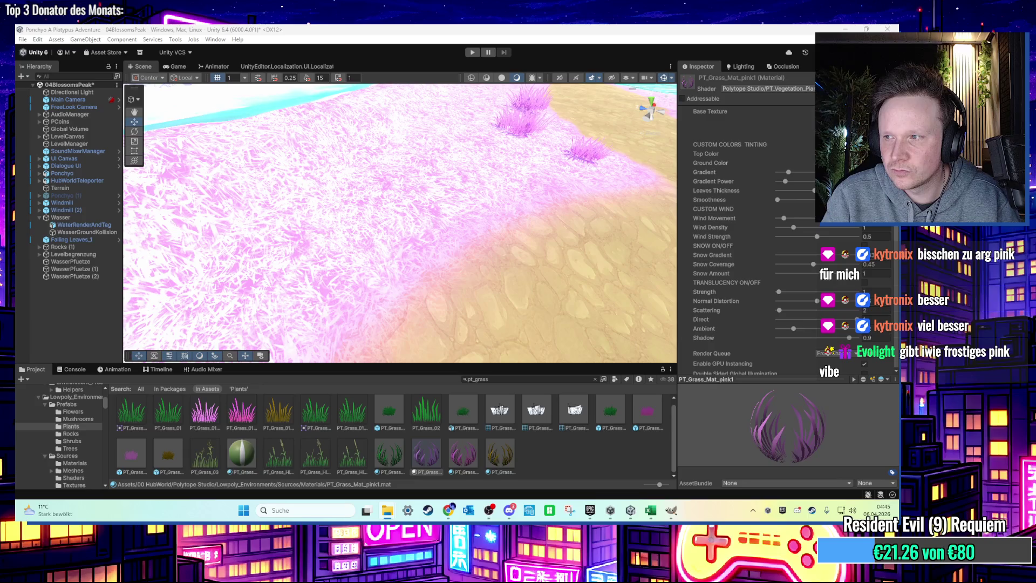
left_click(527, 379)
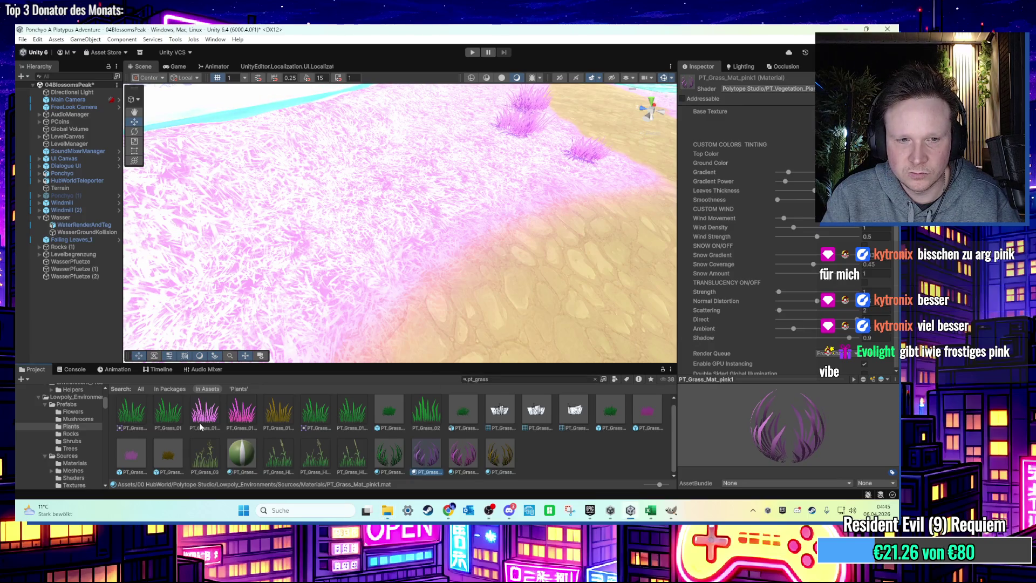
left_click(201, 423)
left_click(593, 379)
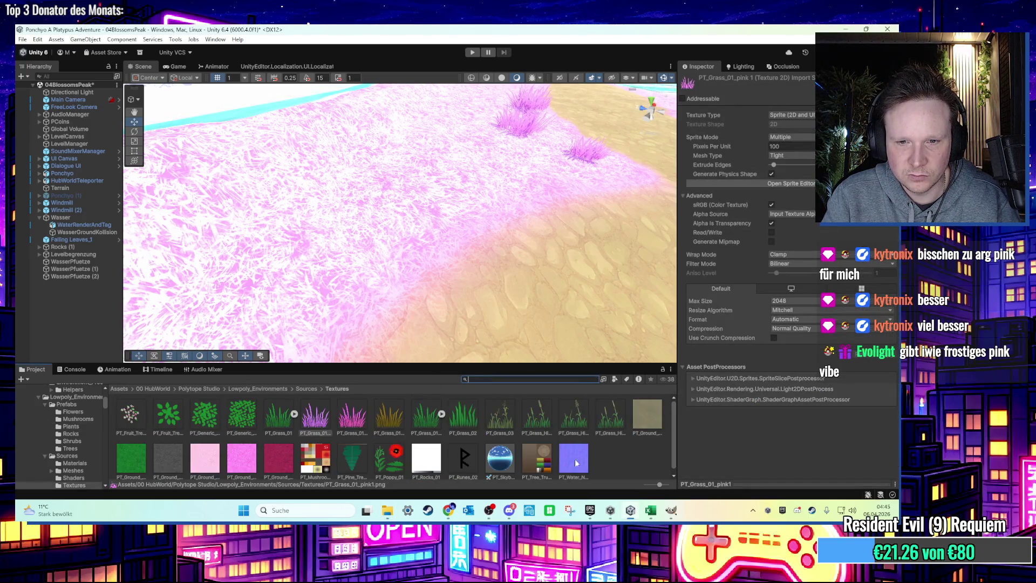
right_click(610, 464)
left_click(647, 208)
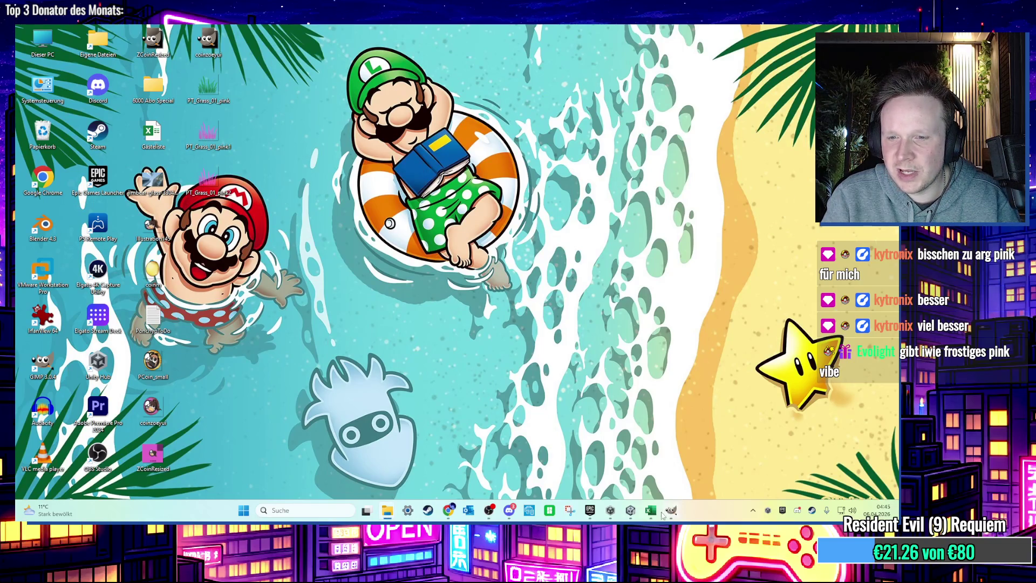
Step: Back in Unity, select the terrain, zoom over the painted grass, then minimise Unity
left_click(629, 515)
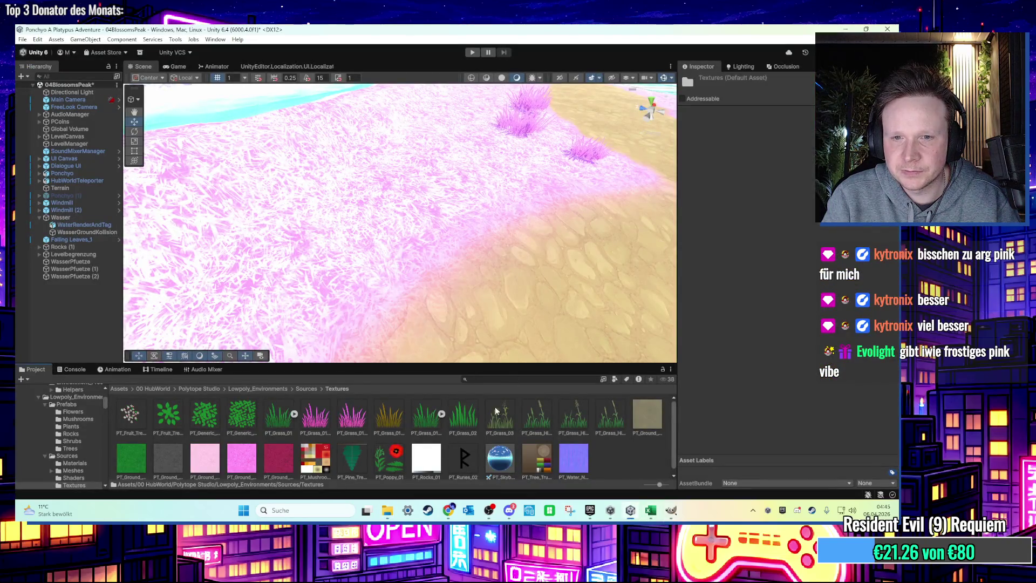
left_click(501, 257)
scroll(433, 175, "up", 5)
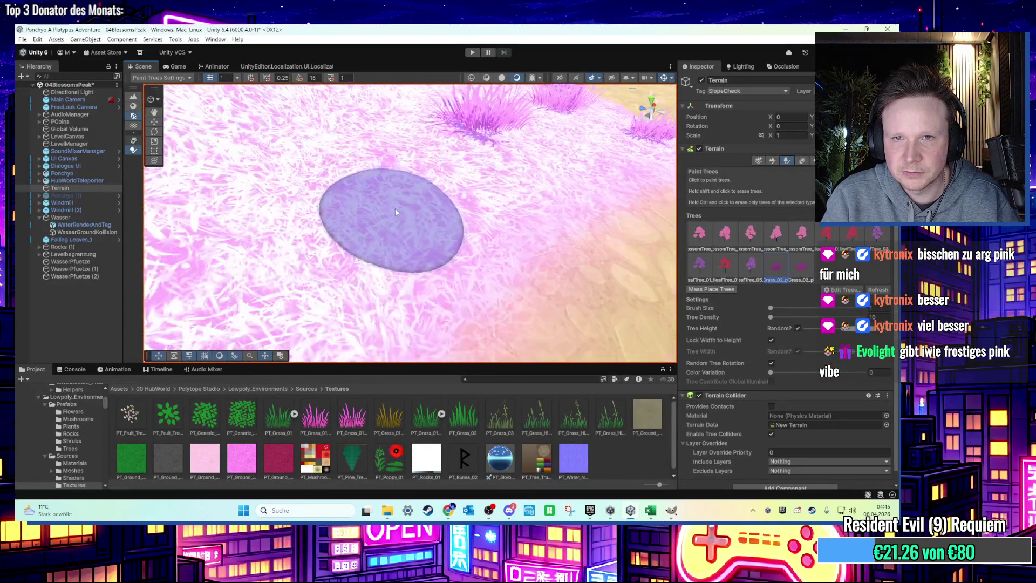
scroll(408, 210, "down", 5)
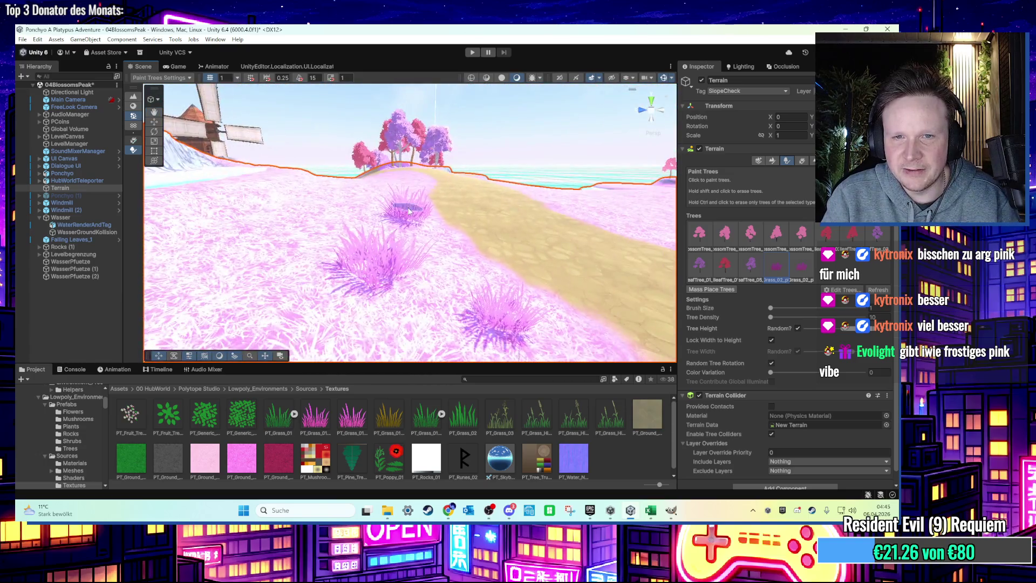
scroll(408, 210, "up", 5)
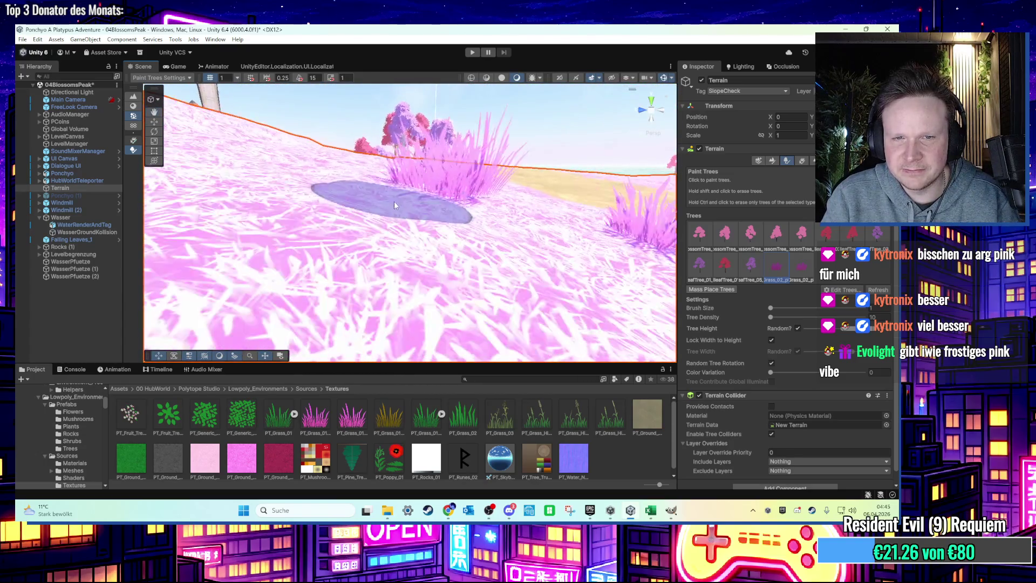
scroll(415, 218, "down", 3)
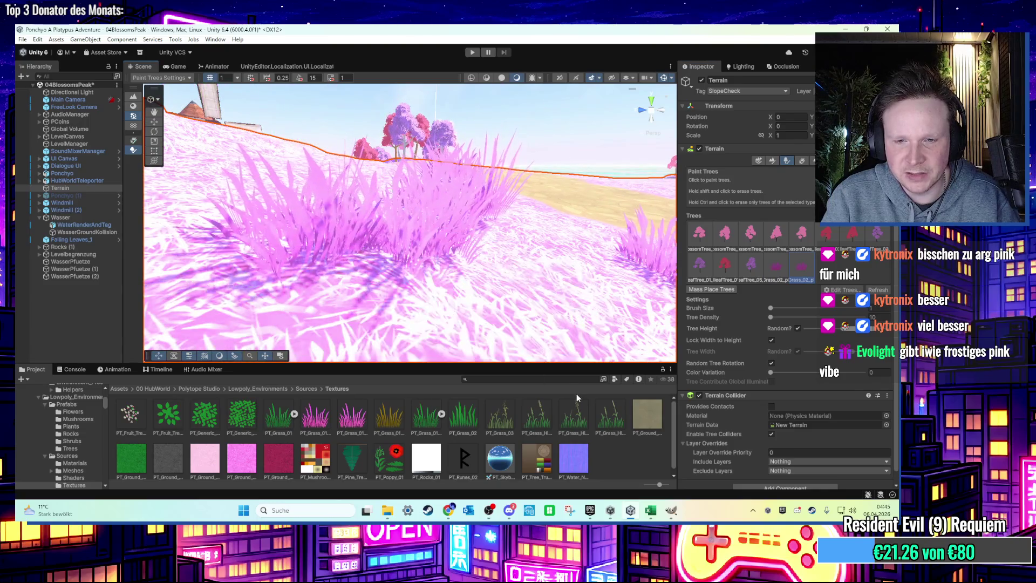
left_click(846, 28)
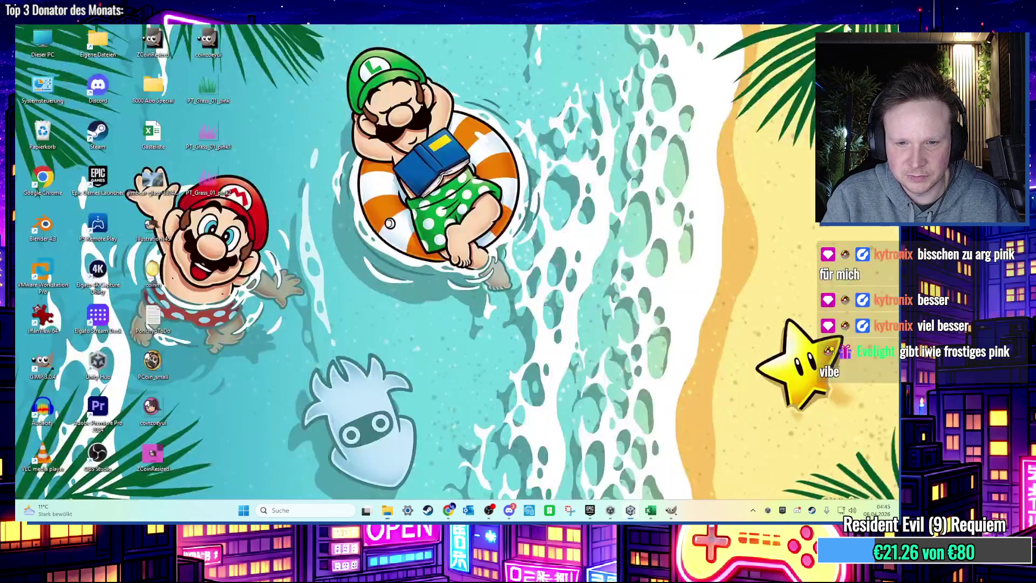
Step: Make the grass texture paler with Hue-Chroma: saturation 47.80, lightness 54.09
left_click(667, 515)
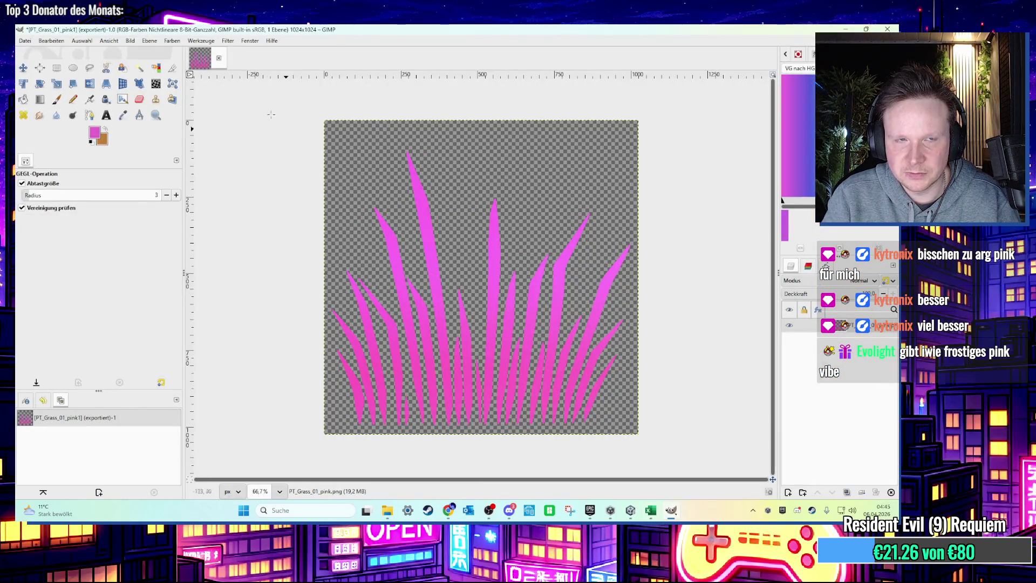
left_click(226, 41)
left_click(240, 64)
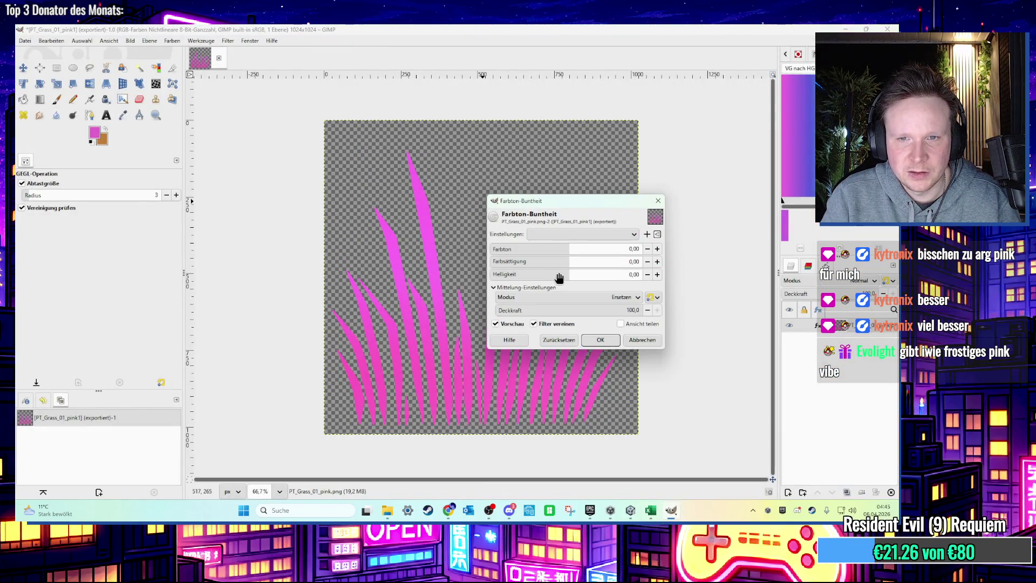
mouse_move(578, 278)
left_mouse_down()
mouse_move(619, 276)
mouse_move(602, 276)
left_mouse_up()
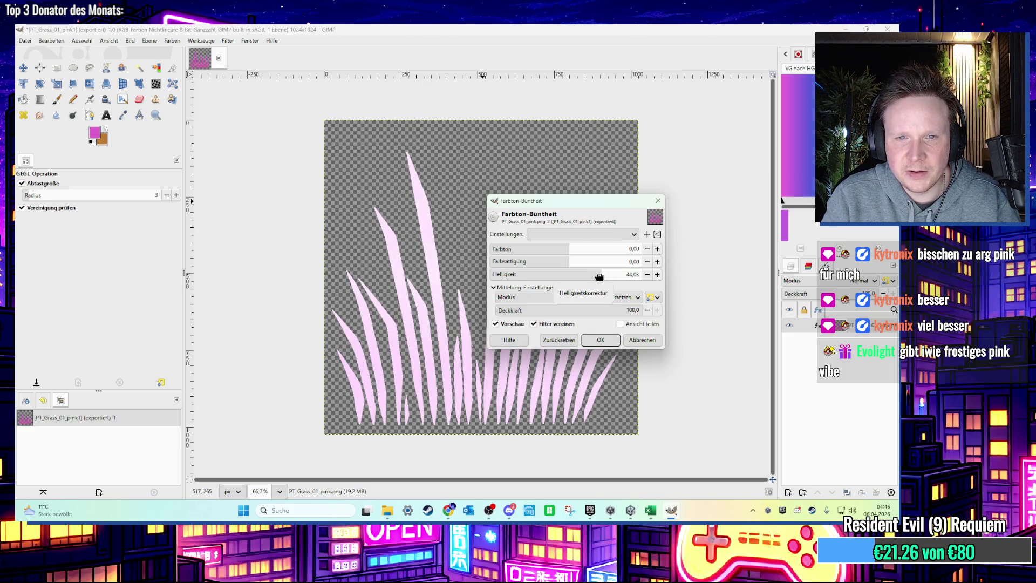
mouse_move(575, 203)
left_mouse_down()
mouse_move(637, 124)
mouse_move(661, 42)
mouse_move(630, 59)
left_mouse_up()
mouse_move(657, 138)
left_mouse_down()
mouse_move(648, 136)
mouse_move(684, 141)
left_mouse_up()
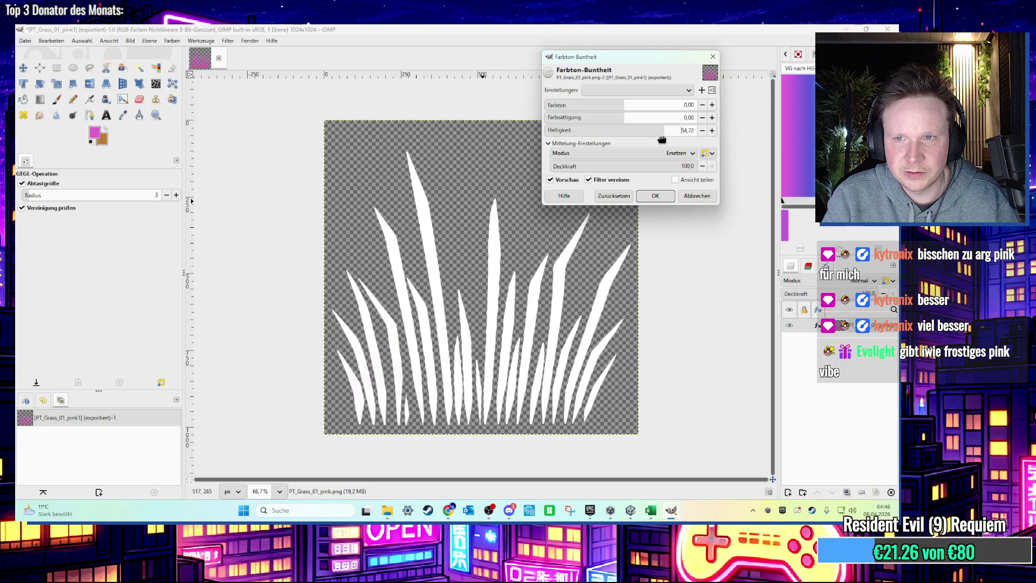
mouse_move(635, 118)
left_mouse_down()
mouse_move(661, 121)
mouse_move(653, 125)
left_mouse_up()
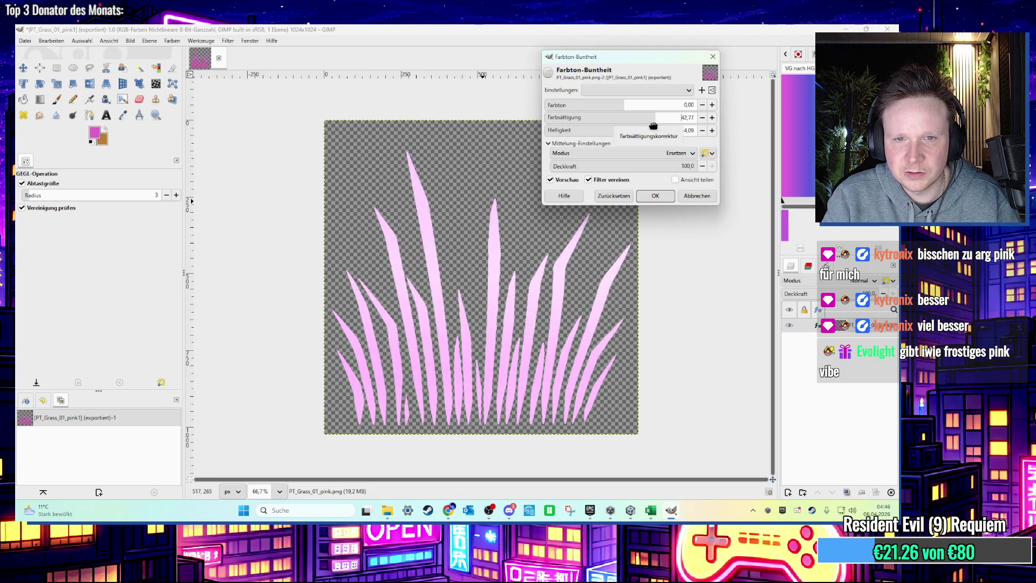
left_click(655, 194)
Step: Export over PT_Grass_01_pink1.png and view the paler grass on the Blossoms Peak terrain in Unity
left_click(27, 41)
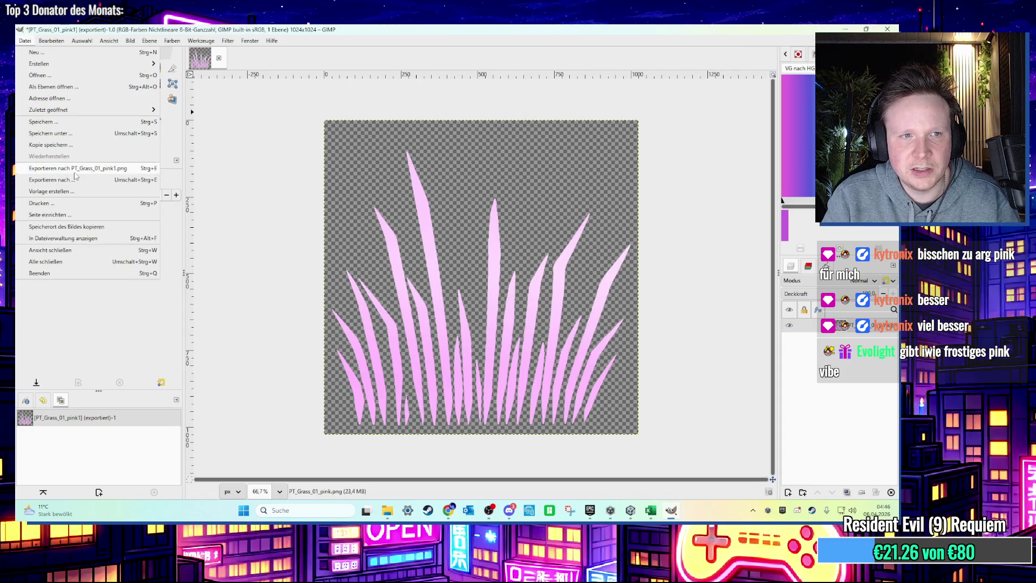
left_click(75, 173)
left_click(838, 29)
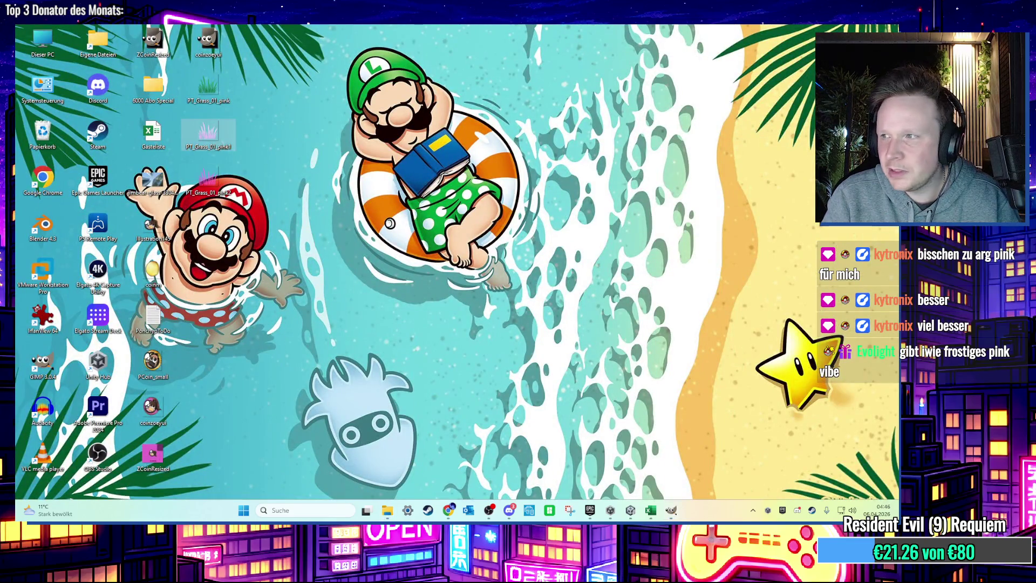
left_click(671, 510)
left_click(630, 510)
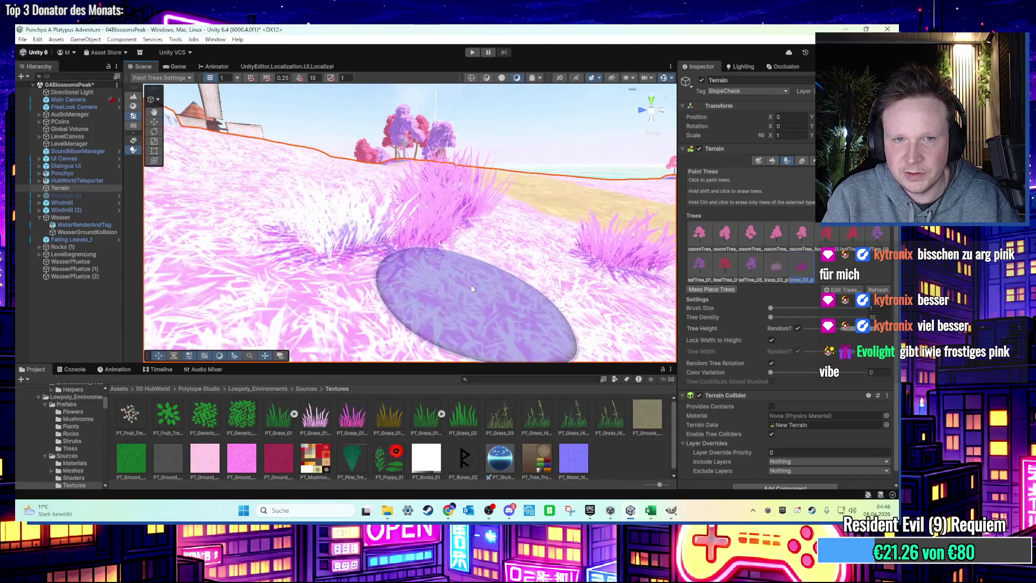
scroll(470, 289, "up", 6)
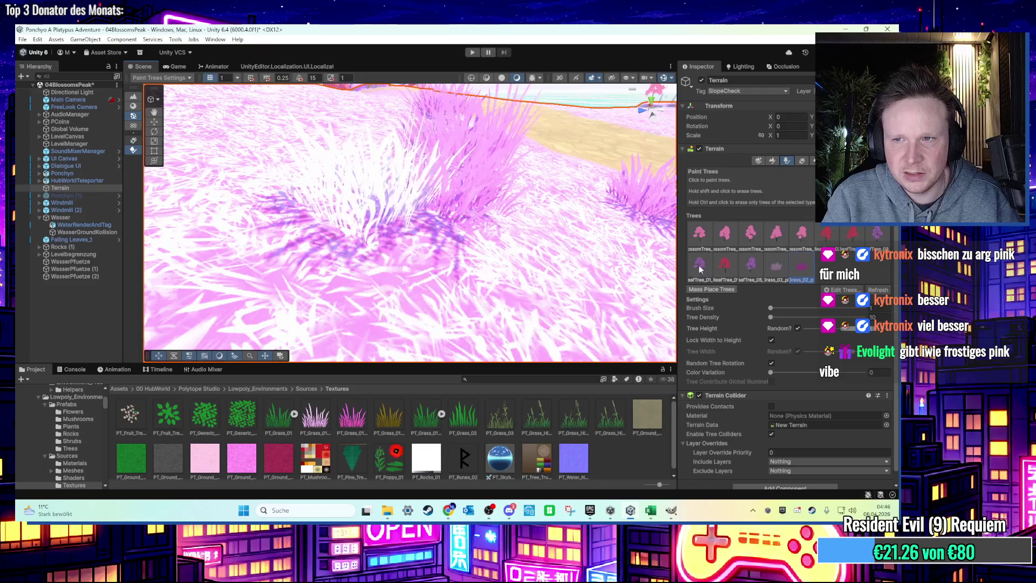
scroll(509, 260, "down", 3)
scroll(505, 255, "up", 4)
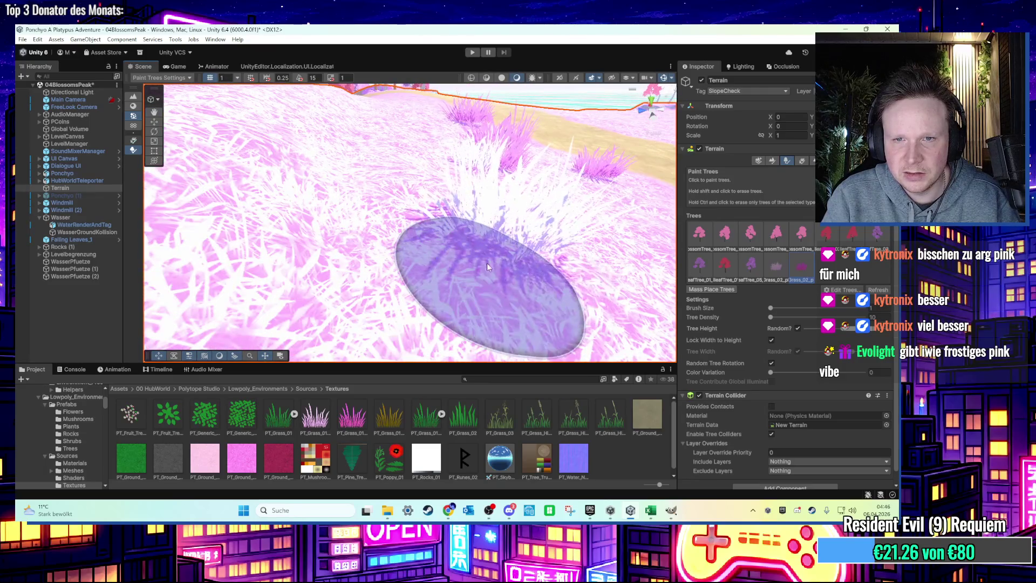
right_click(487, 263)
Step: Deepen the grass pink by lowering Hue-Chroma Lightness to about -12
left_click(675, 509)
left_click(235, 41)
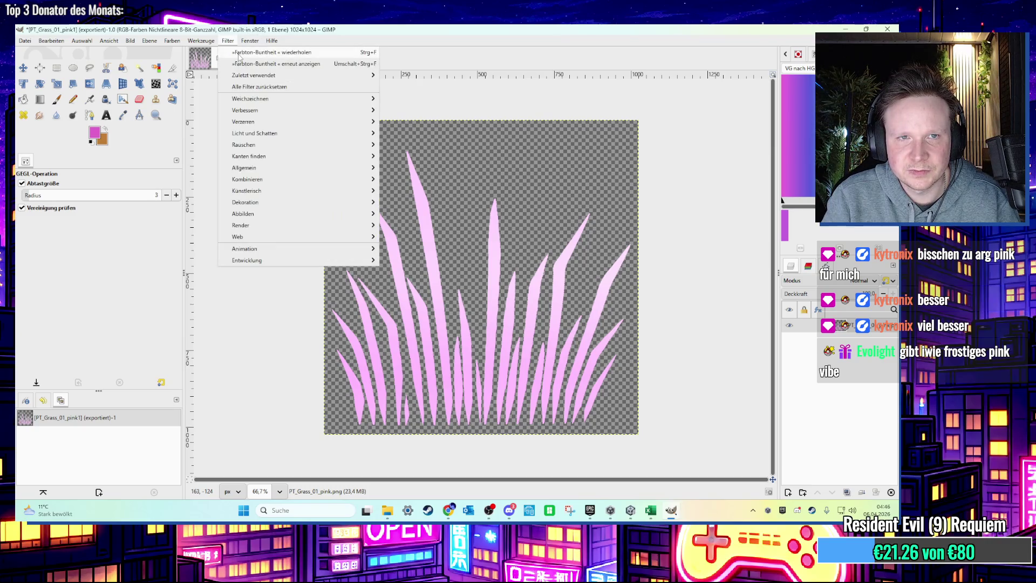
left_click(245, 65)
left_click_drag(644, 135, 616, 141)
left_click(649, 194)
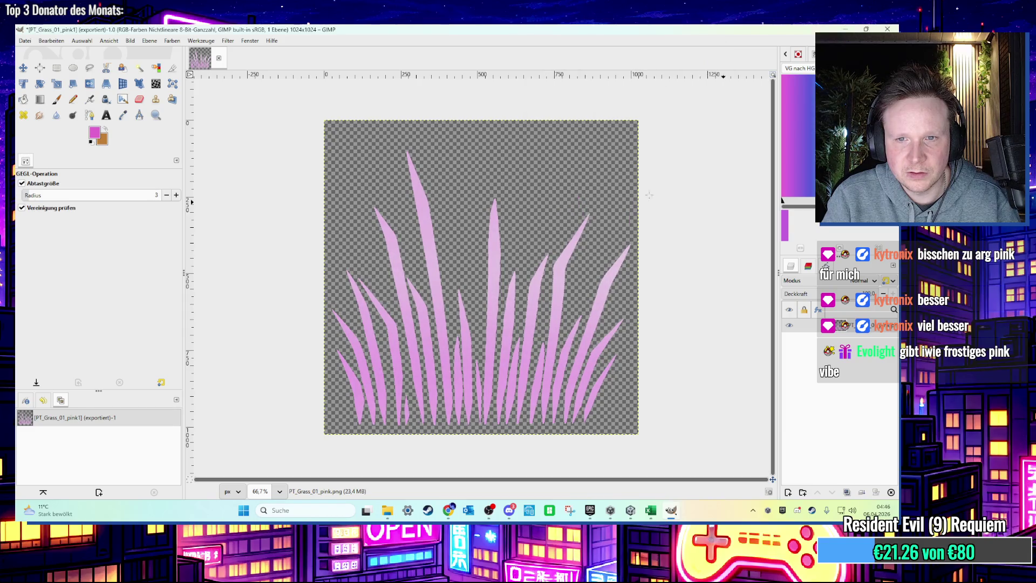
Step: Export over PT_Grass_01_pink1.png and bring the Unity editor back up
left_click(25, 41)
left_click(48, 167)
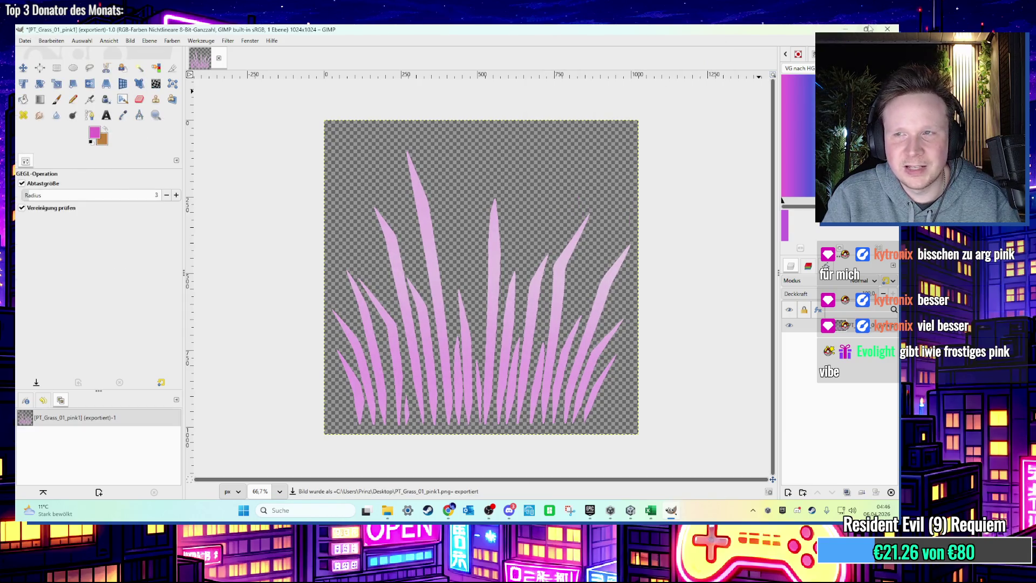
left_click(845, 29)
left_click(845, 29)
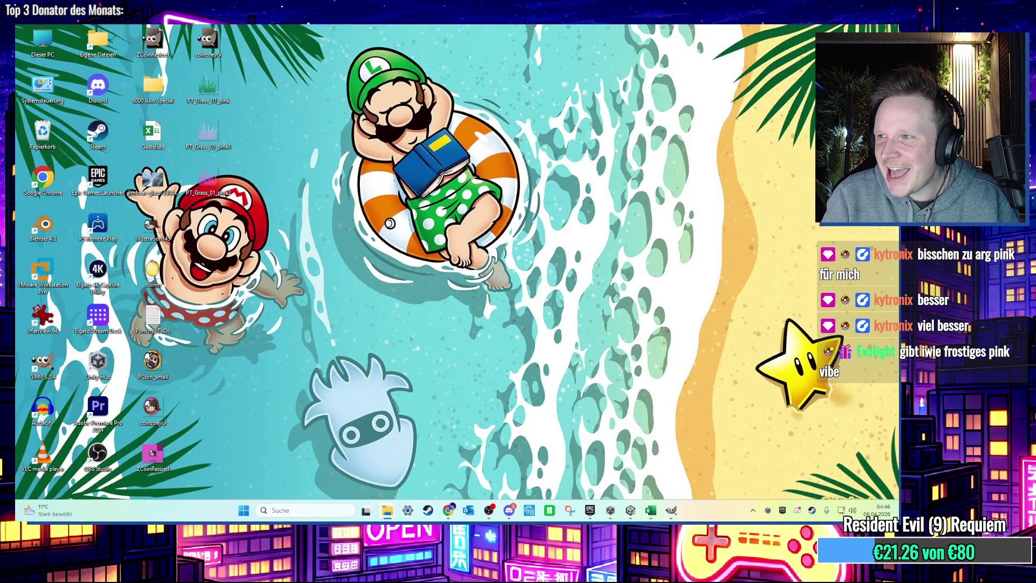
left_click(629, 511)
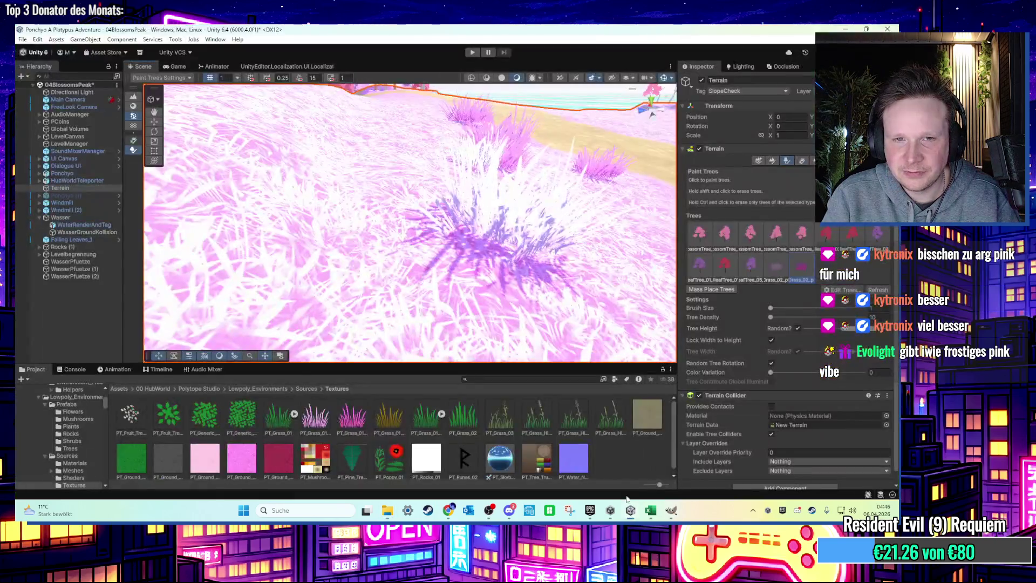
Step: Pick the other Grass_02 in Paint Trees and orbit over the recoloured grass toward the cliff, then return to GIMP
left_click(775, 264)
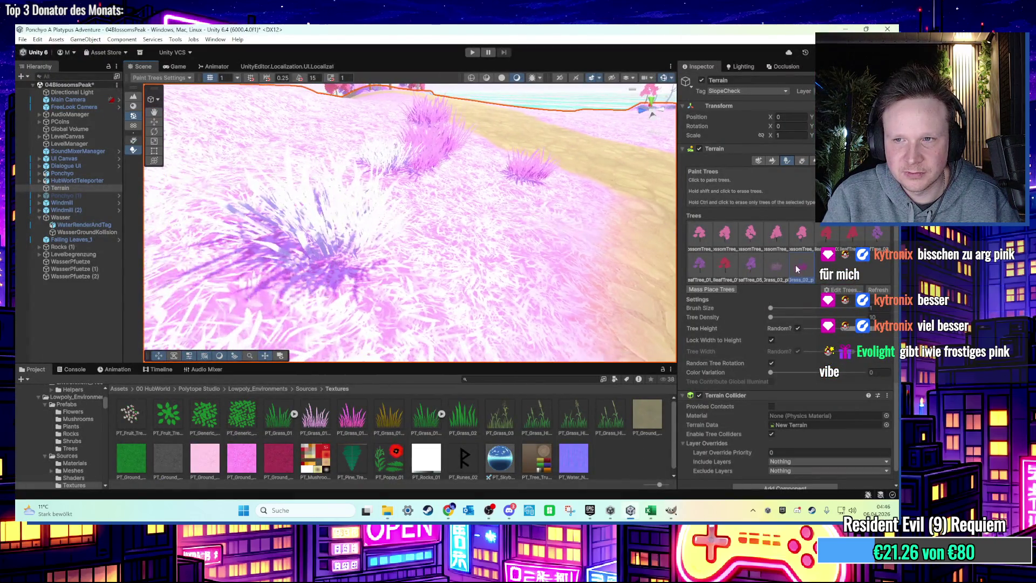
left_click_drag(475, 222, 535, 243)
scroll(501, 218, "down", 3)
scroll(501, 218, "up", 5)
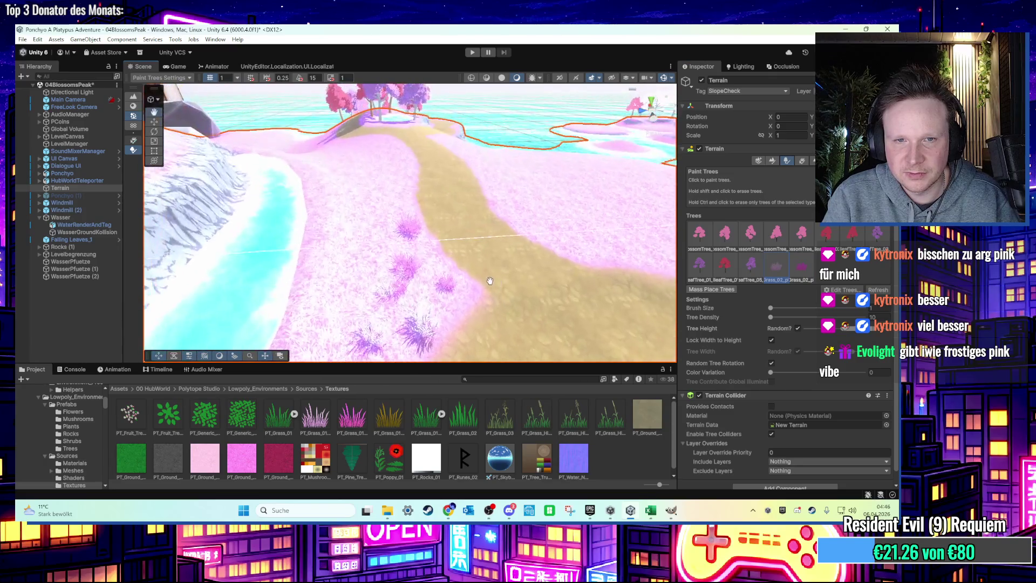
mouse_move(498, 230)
left_mouse_down()
mouse_move(407, 195)
mouse_move(481, 192)
left_mouse_up()
scroll(409, 192, "up", 5)
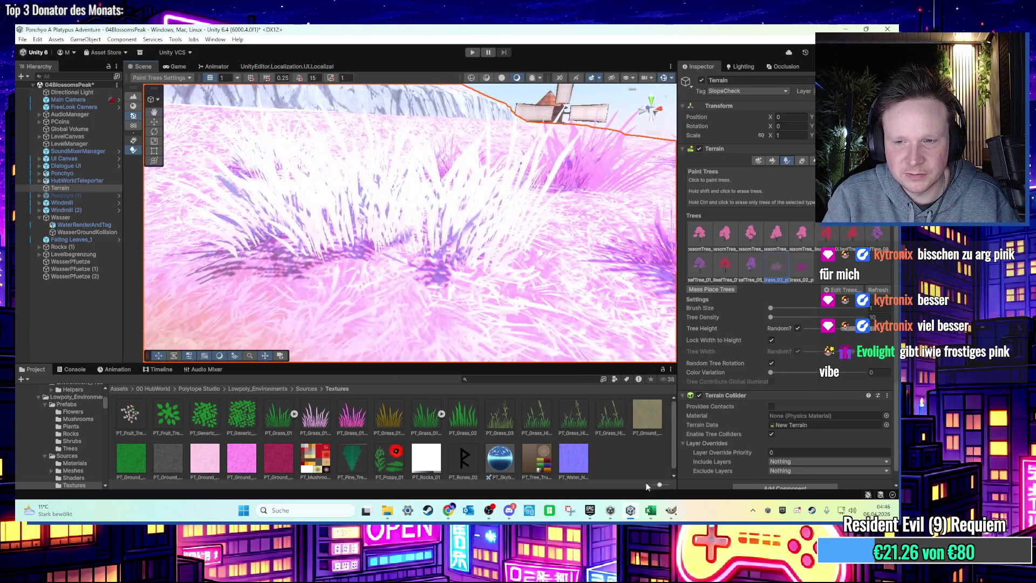
key("alt+Tab")
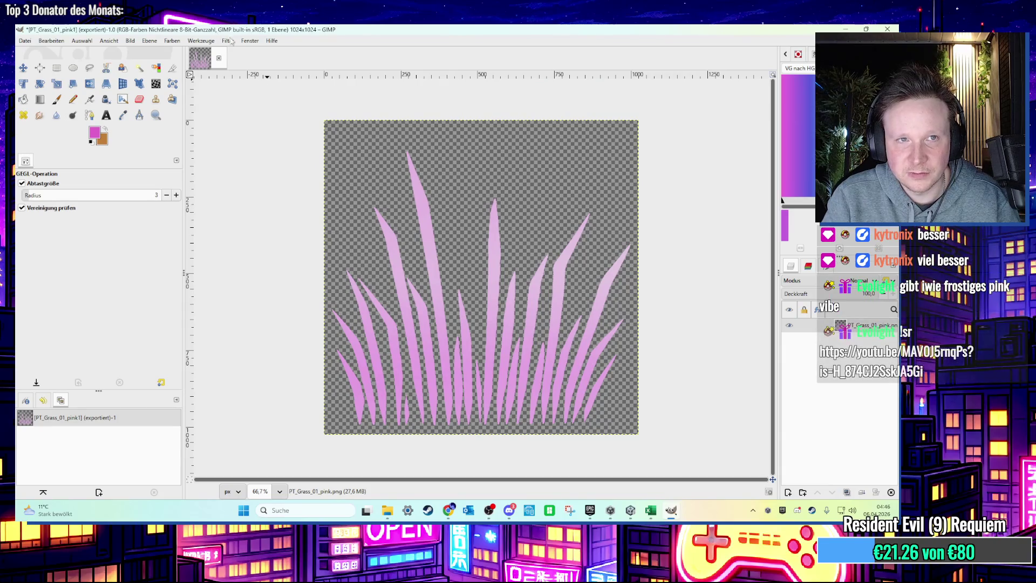
Step: Export the grass texture over PT_Grass_01_pink1.png
left_click(227, 40)
key("Escape")
left_click(24, 41)
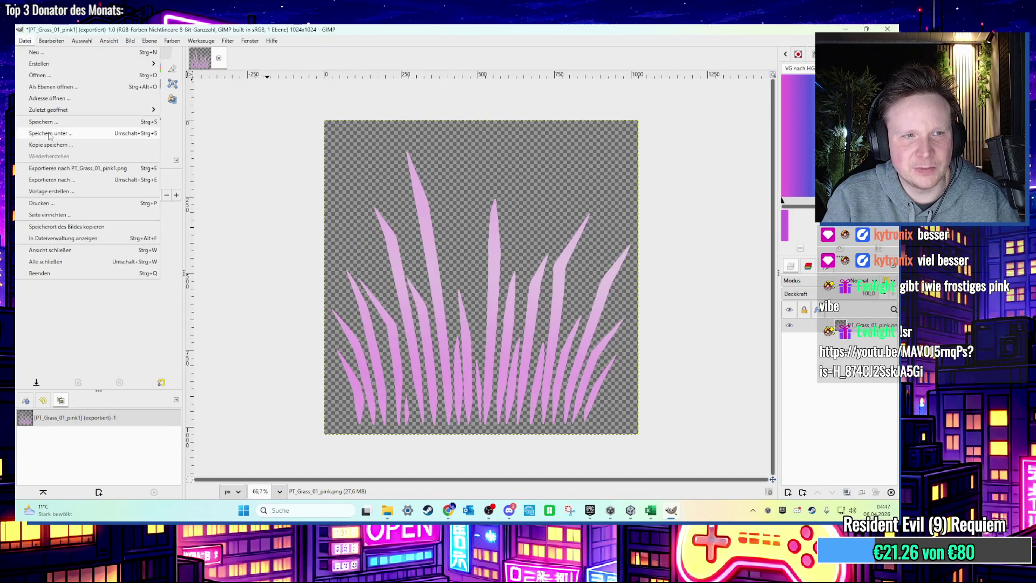
left_click(64, 168)
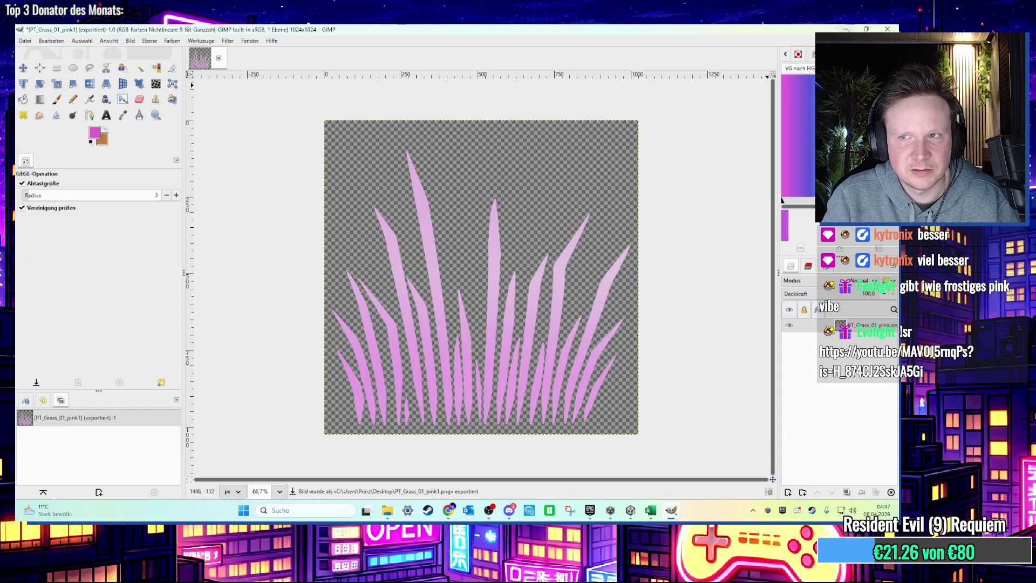
Step: Delete the PT_Grass_01_pink2 file from the desktop, then bring GIMP and Unity back up
left_click(845, 30)
left_click(846, 30)
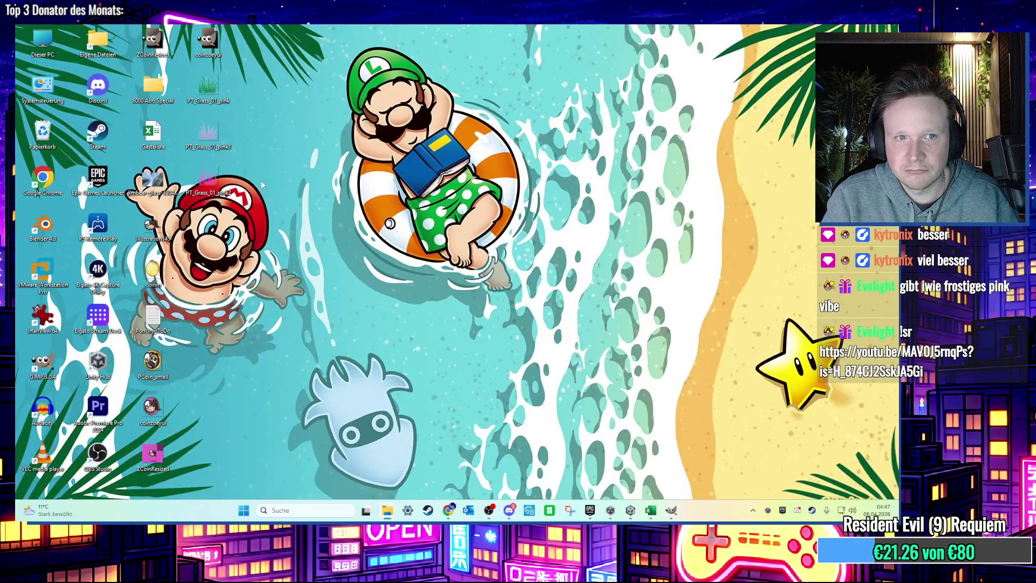
left_click(227, 179)
key("Delete")
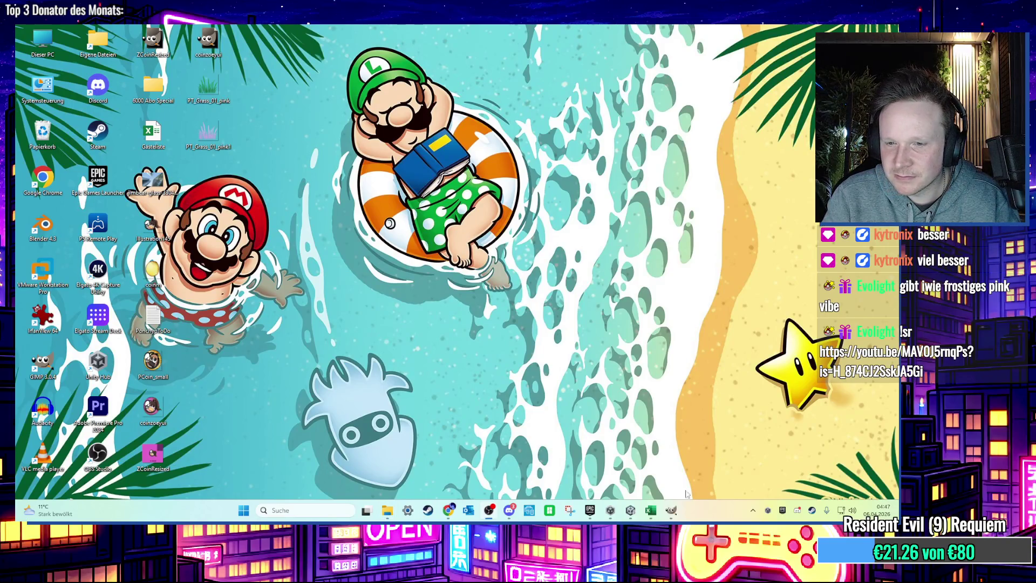
left_click(670, 510)
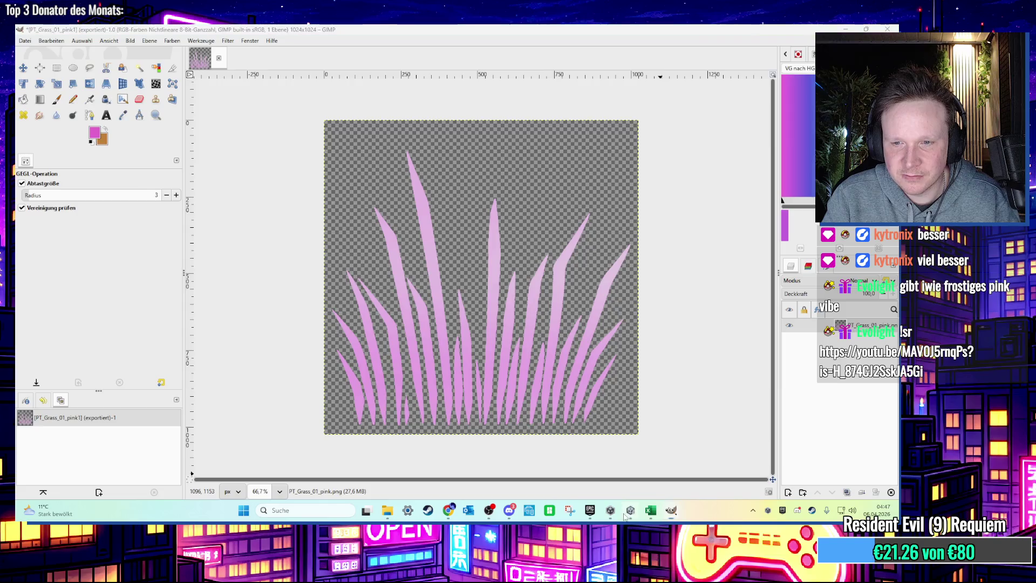
left_click(629, 511)
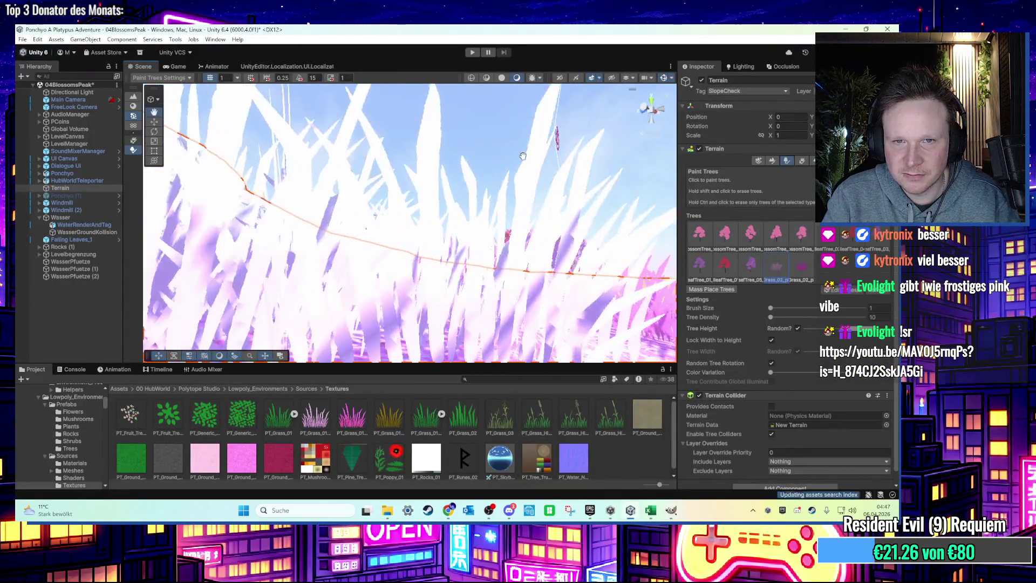
Step: Raise the grass texture's Hue-Chroma saturation to 81.51 for a brighter magenta
left_click(670, 510)
right_click(222, 94)
left_click(249, 70)
left_click_drag(609, 134, 623, 135)
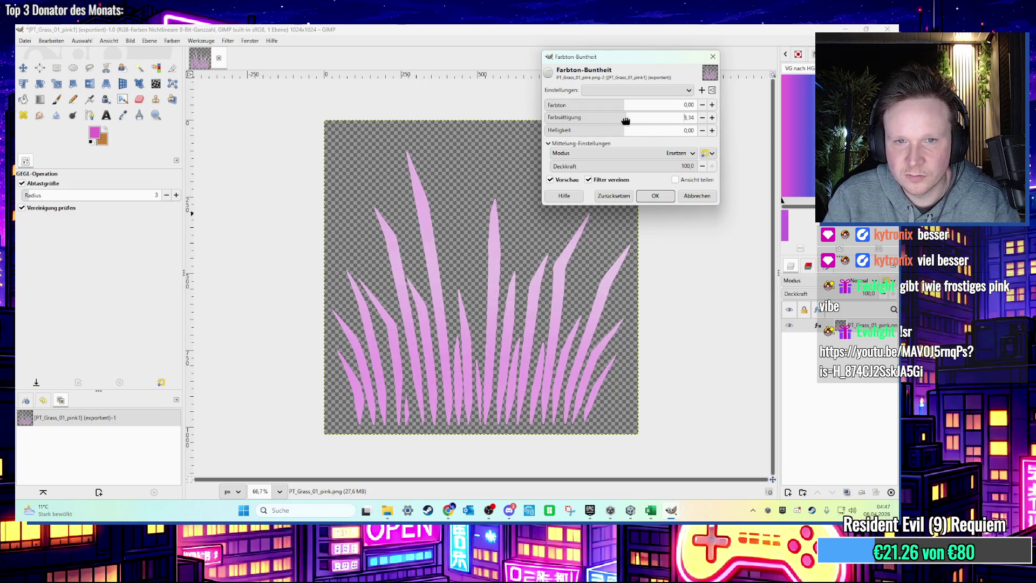
mouse_move(676, 127)
left_mouse_down()
mouse_move(594, 128)
mouse_move(654, 129)
mouse_move(639, 130)
left_mouse_up()
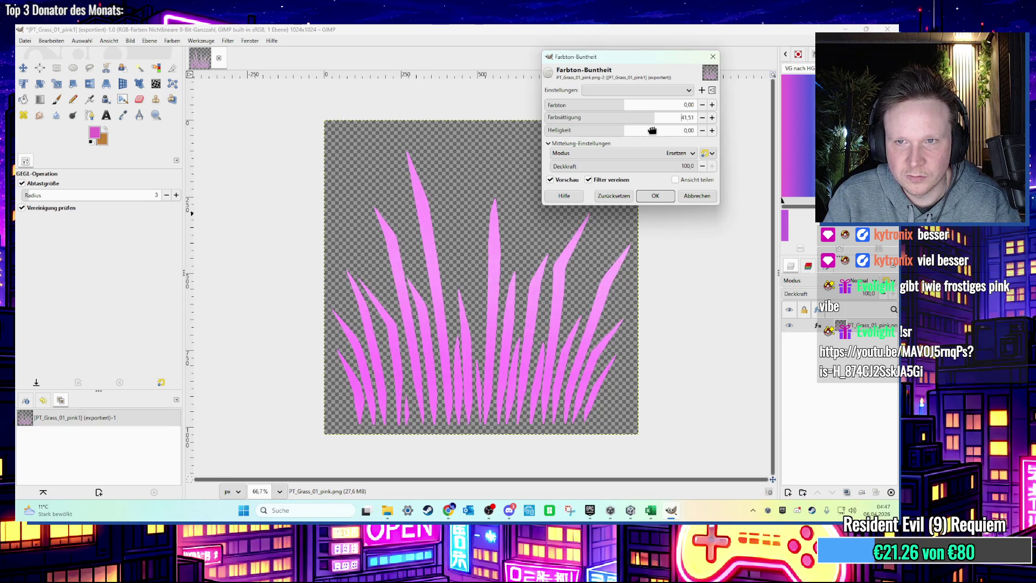
left_click(657, 196)
Step: Export the recoloured grass texture and switch back to Unity
left_click(25, 41)
left_click(60, 167)
key("alt+Tab")
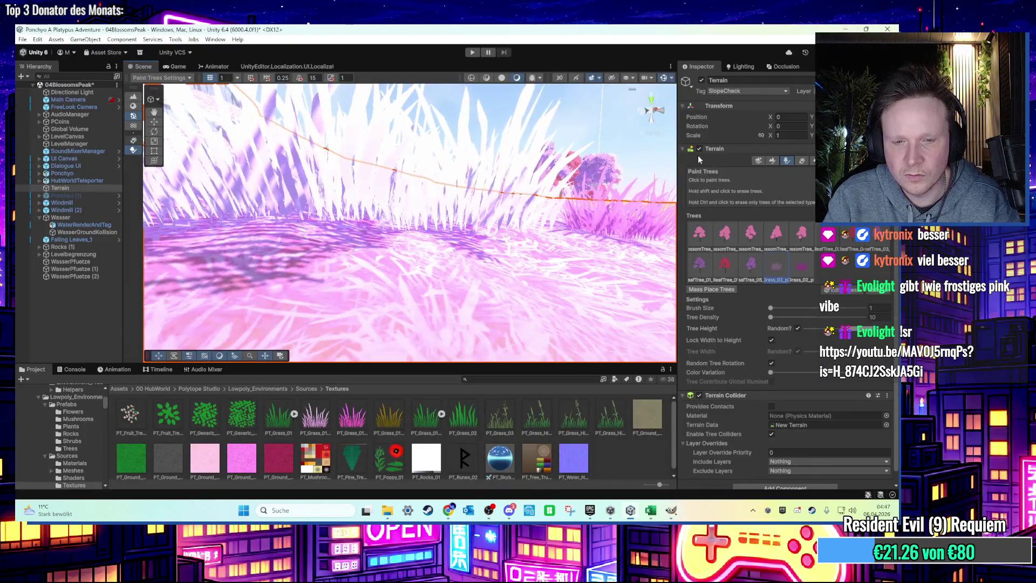
Step: Restore Unity from the desktop and orbit over the pink grass, windmill, sandy path and river
mouse_move(387, 510)
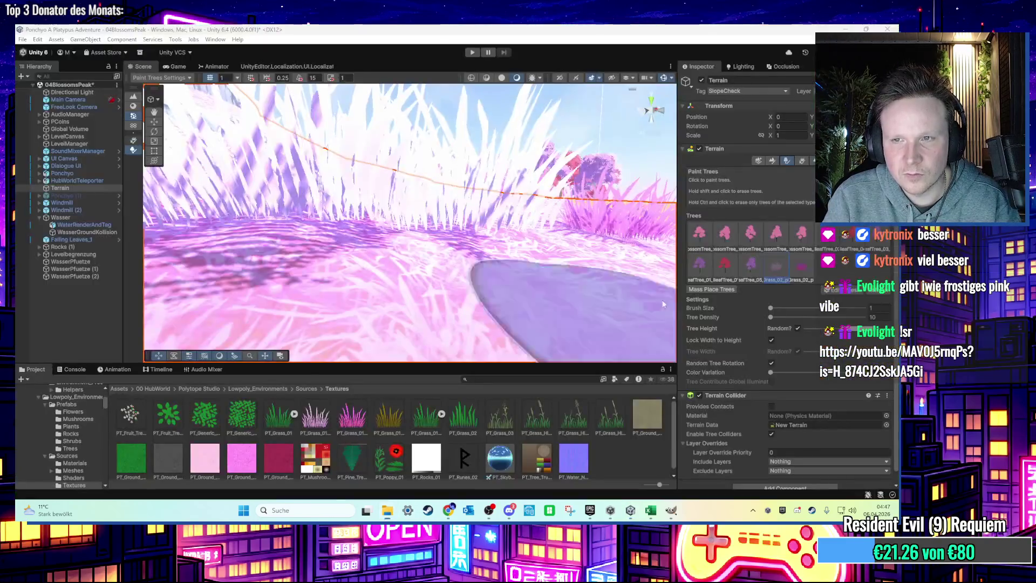
key("super+d")
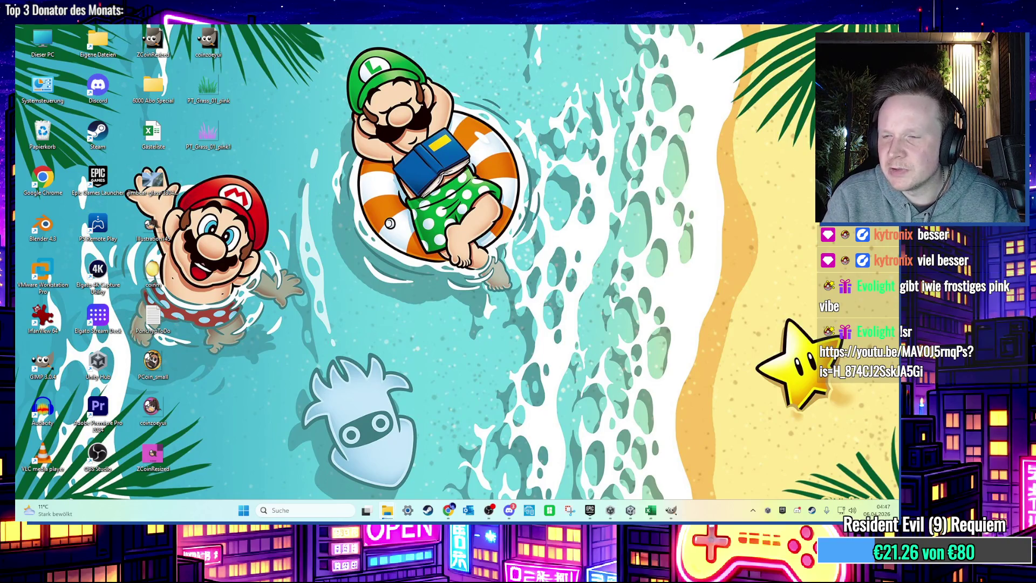
left_click(630, 510)
scroll(472, 226, "up", 5)
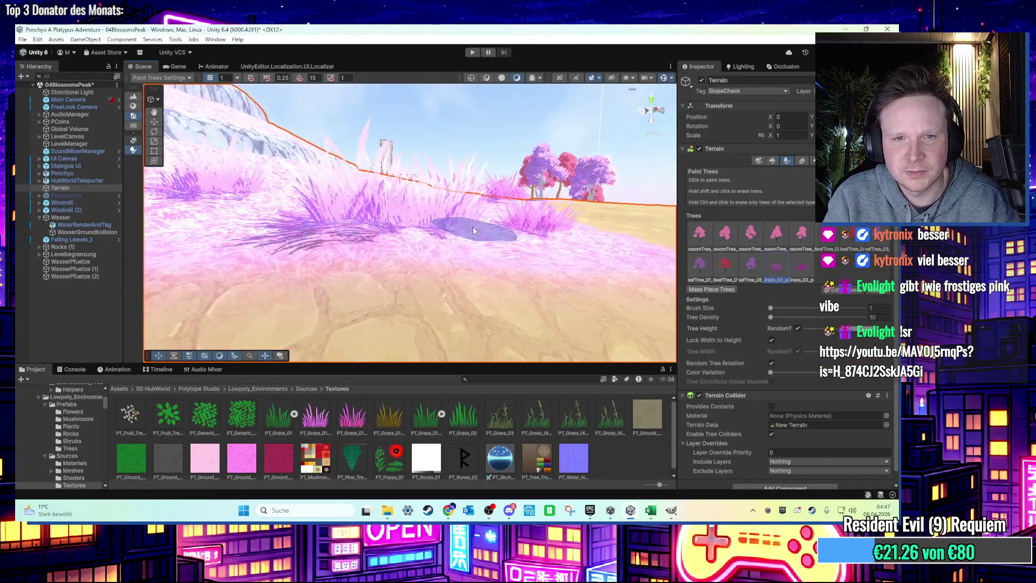
scroll(491, 262, "up", 8)
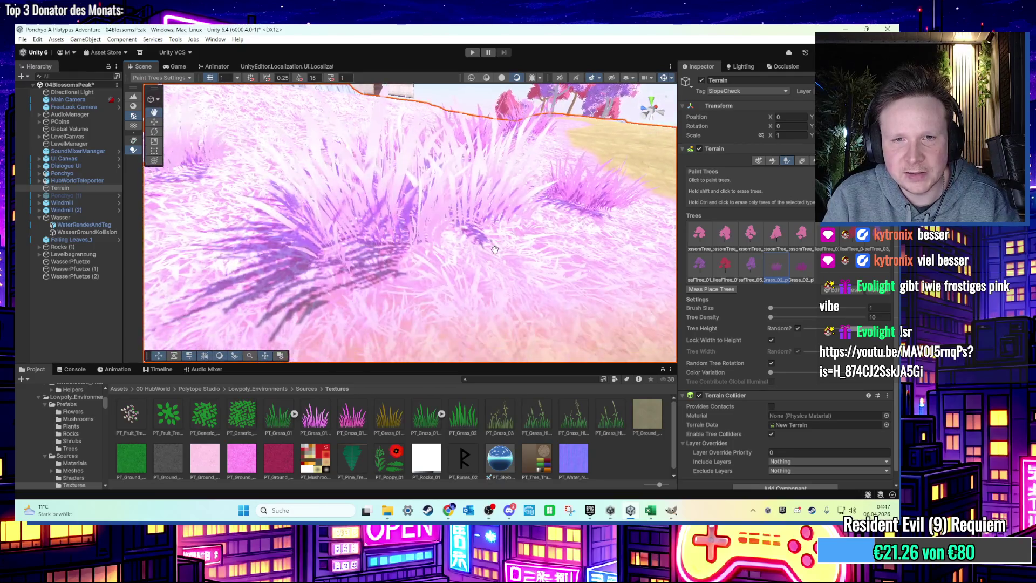
mouse_move(393, 200)
left_mouse_down()
mouse_move(442, 228)
mouse_move(517, 213)
mouse_move(549, 240)
left_mouse_up()
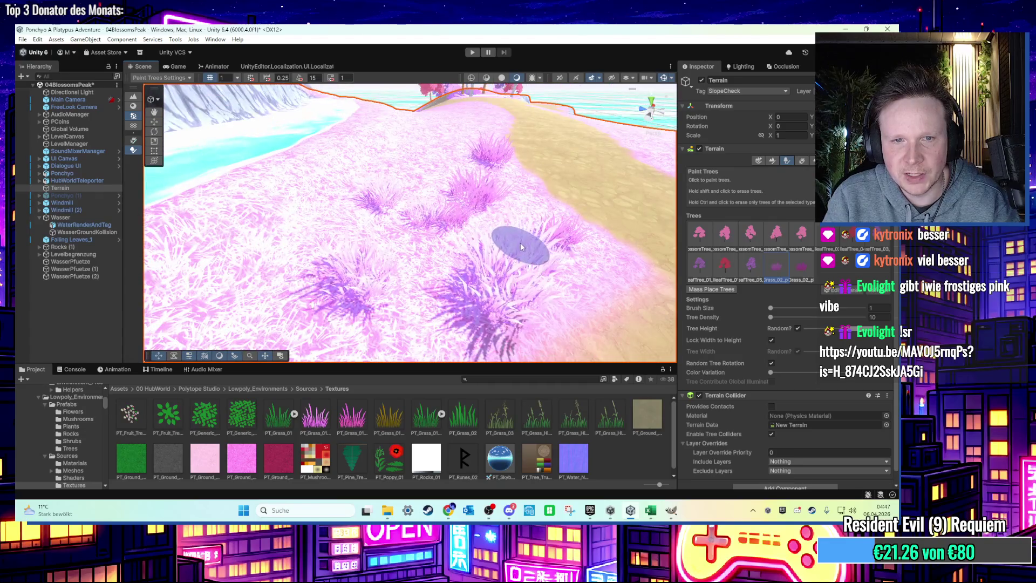
scroll(551, 238, "down", 2)
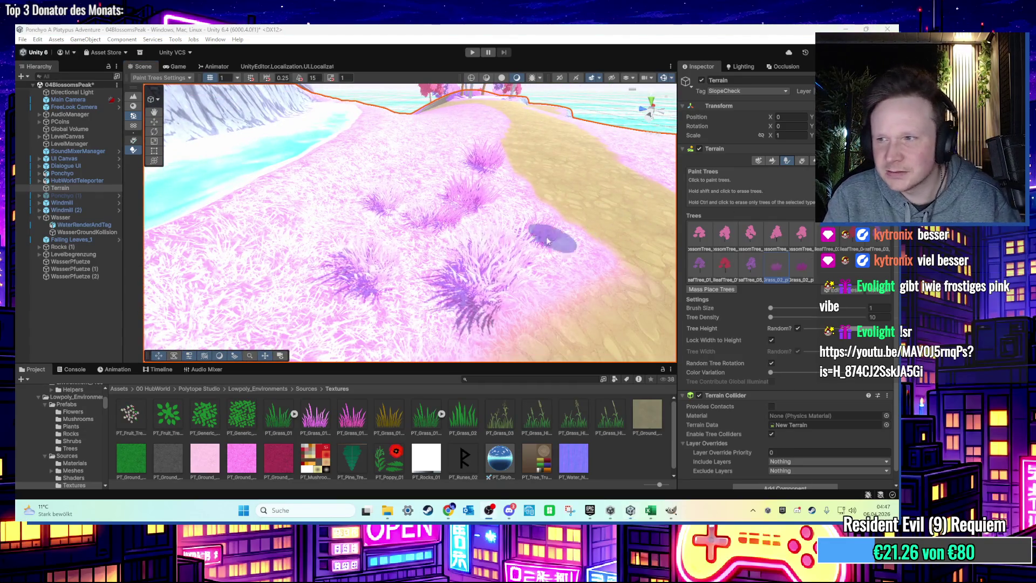
scroll(484, 242, "up", 3)
left_click_drag(484, 241, 481, 286)
scroll(481, 285, "down", 5)
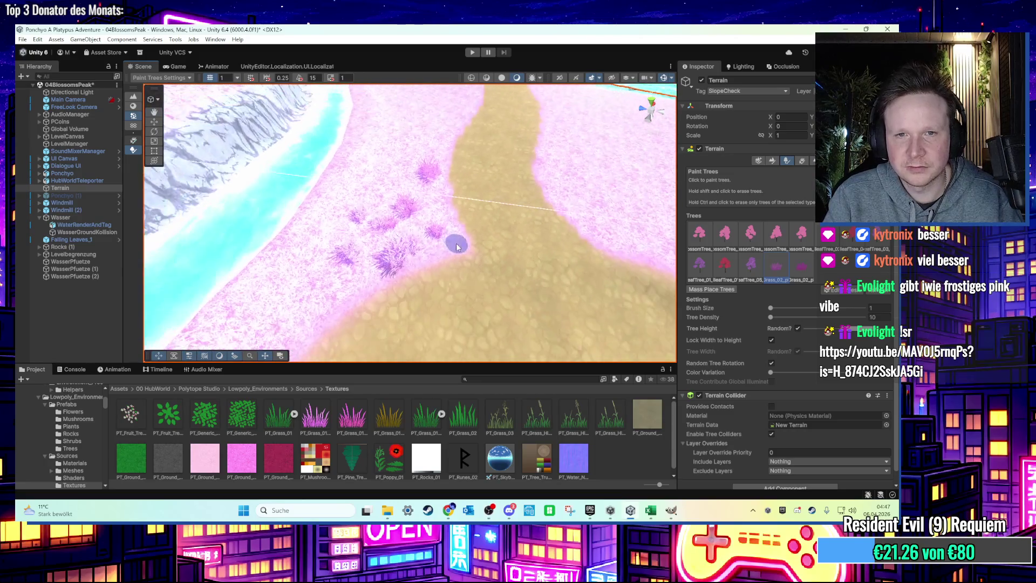
left_click_drag(485, 243, 417, 227)
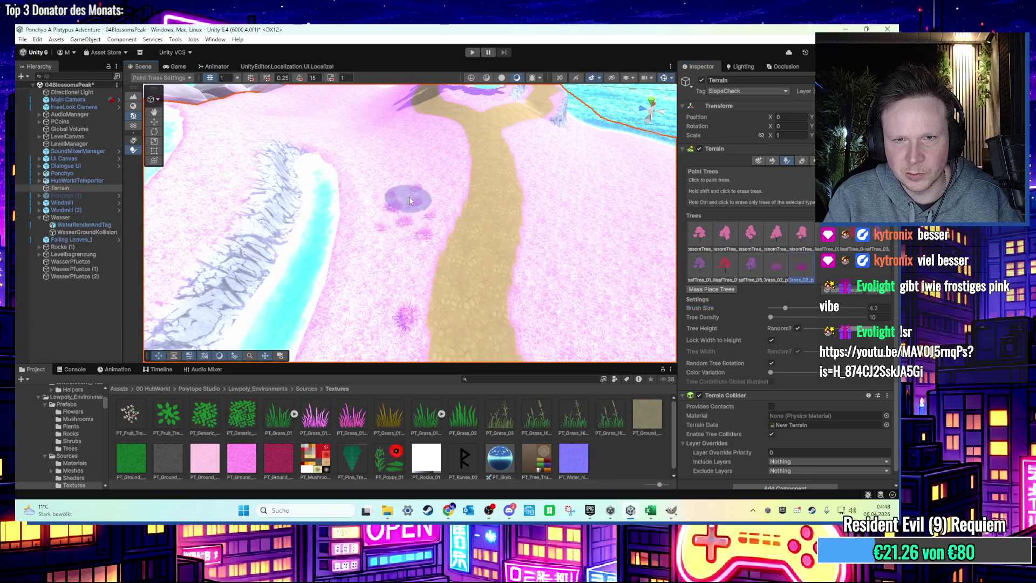
Step: Undo the last grass, raise tree density to 89 and paint a small patch of pink trees
scroll(421, 228, "up", 2)
key("ctrl+z")
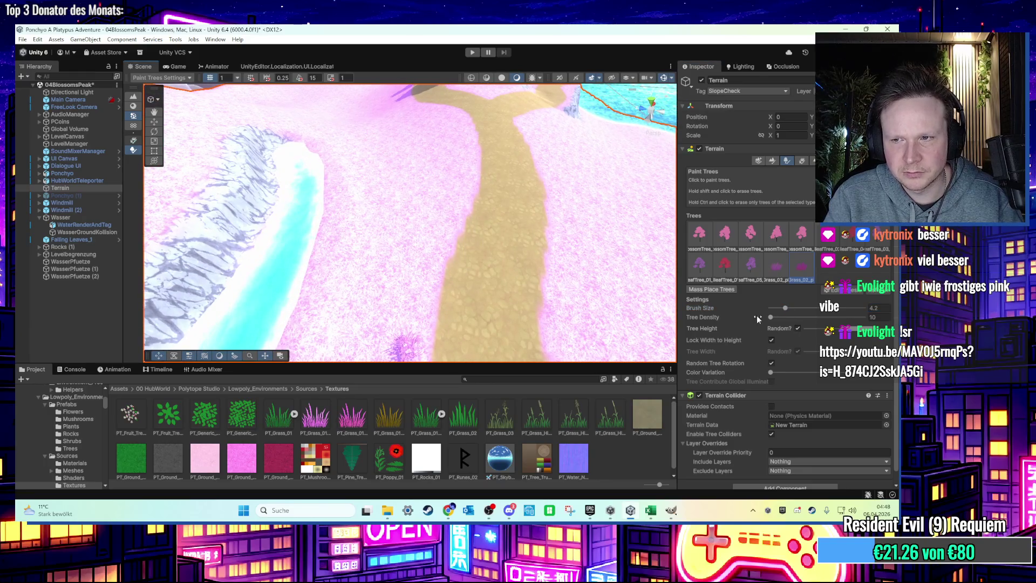
left_click_drag(771, 317, 851, 318)
scroll(439, 215, "down", 3)
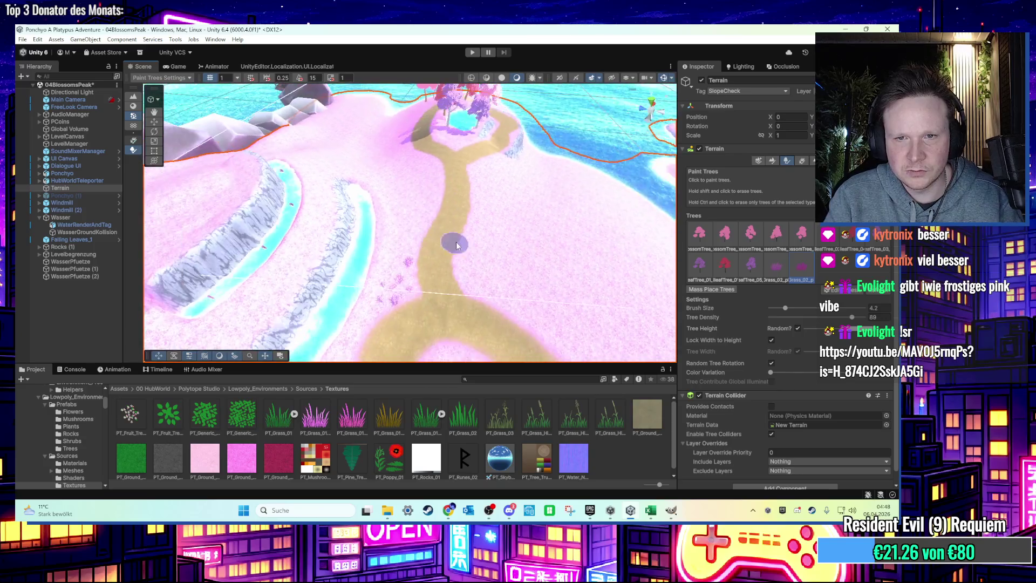
scroll(457, 245, "down", 2)
mouse_move(453, 244)
left_mouse_down()
mouse_move(445, 237)
mouse_move(468, 241)
left_mouse_up()
key("ctrl+z")
mouse_move(416, 282)
left_mouse_down()
mouse_move(460, 268)
mouse_move(422, 179)
mouse_move(434, 203)
mouse_move(477, 179)
mouse_move(469, 216)
left_mouse_up()
Step: With Grass_02 at density 10, paint purple grass beside the path and near the rocks
left_click(776, 264)
scroll(334, 313, "down", 2)
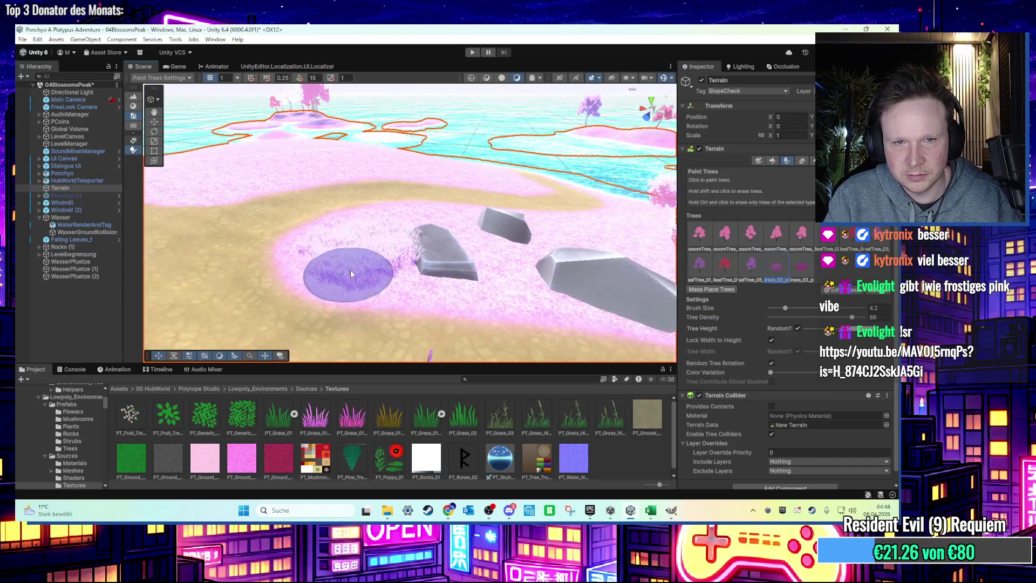
left_click_drag(798, 318, 769, 318)
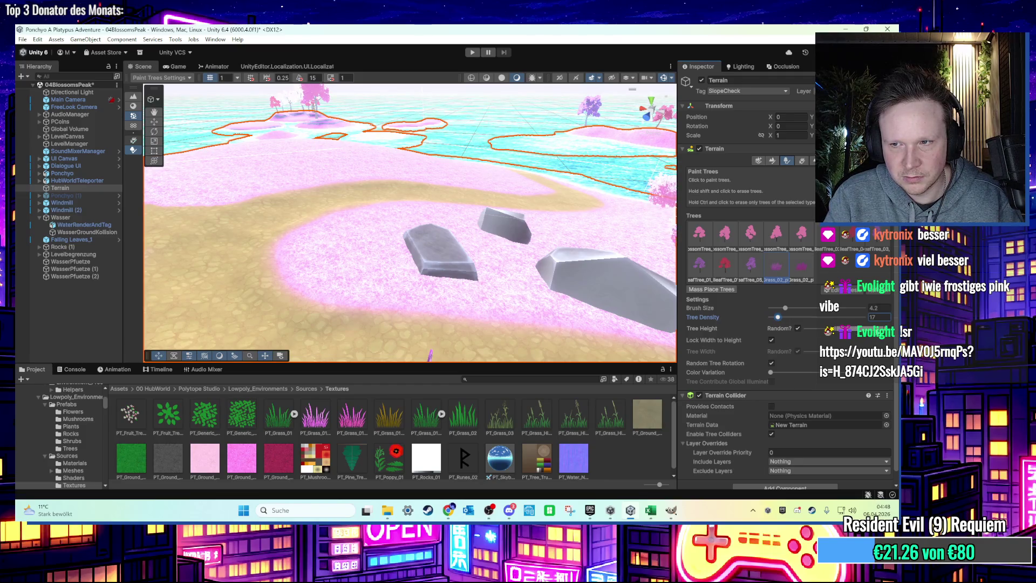
left_click(351, 249)
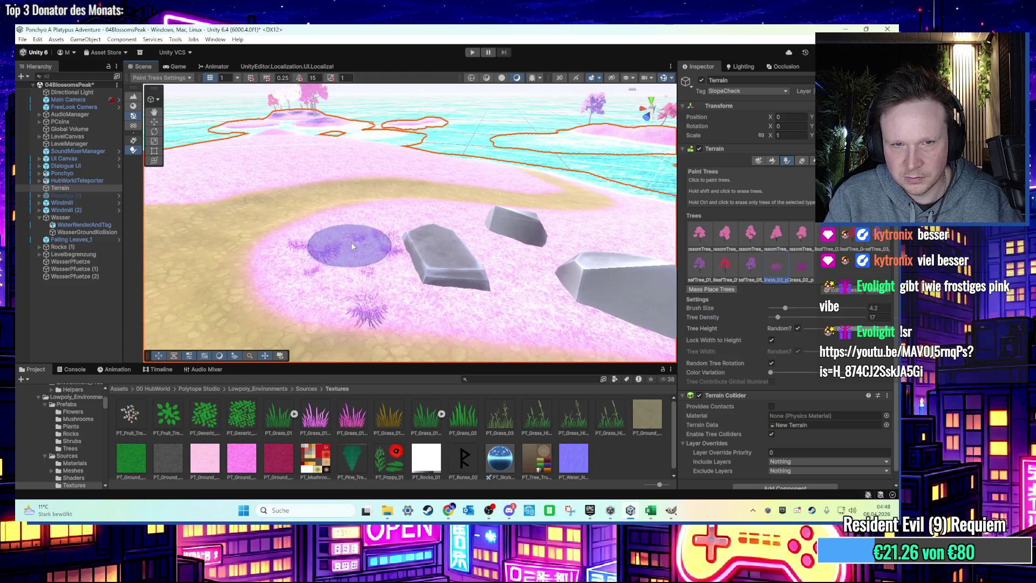
scroll(366, 237, "up", 3)
scroll(381, 253, "down", 3)
left_click(416, 251)
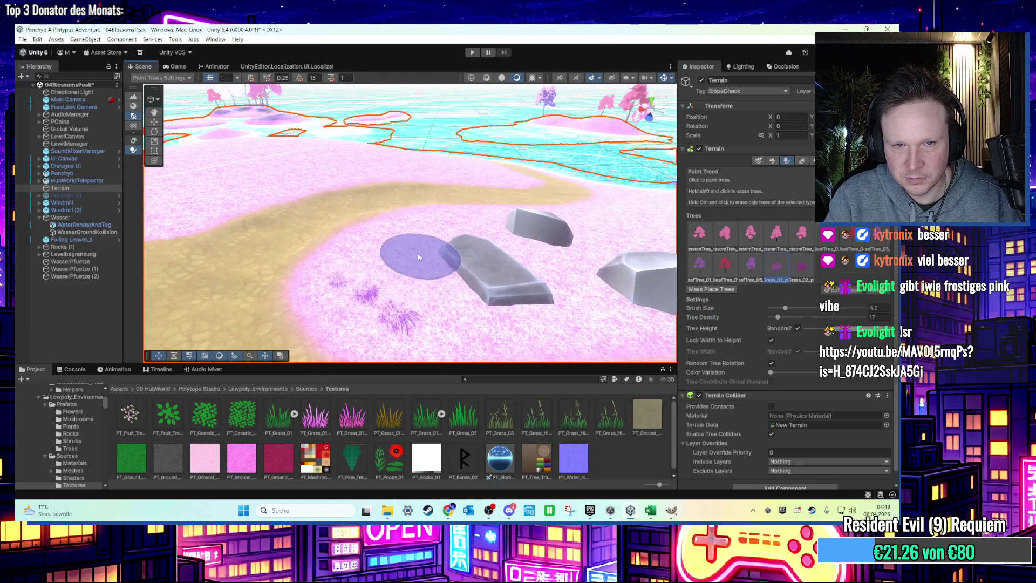
scroll(420, 249, "up", 3)
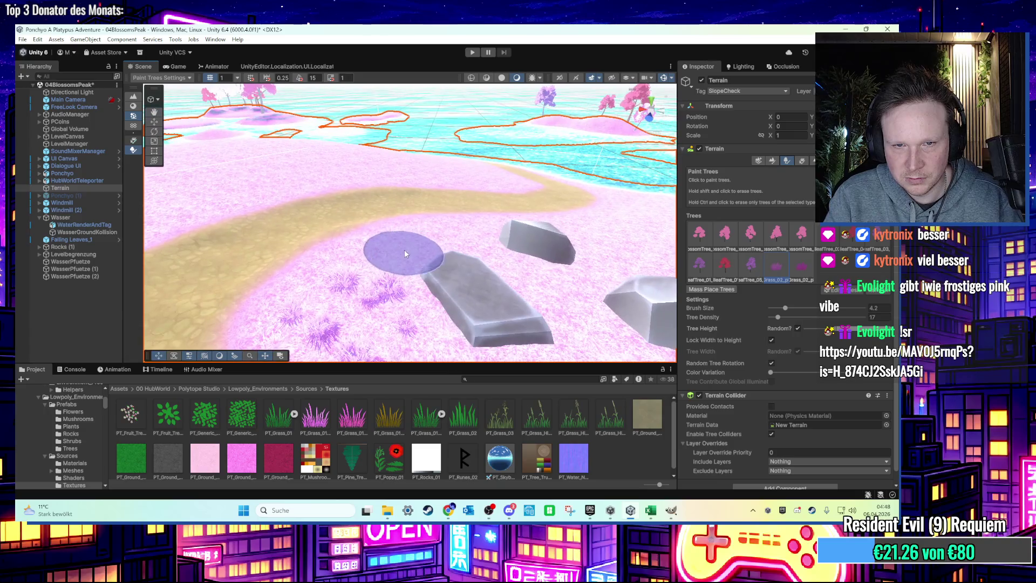
scroll(507, 267, "down", 3)
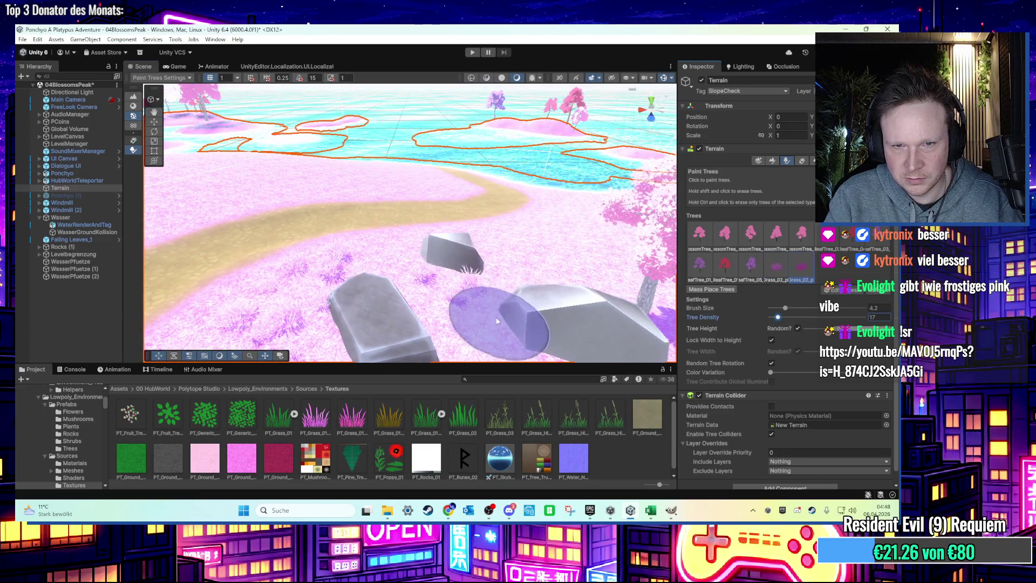
scroll(485, 302, "down", 4)
left_click(461, 291)
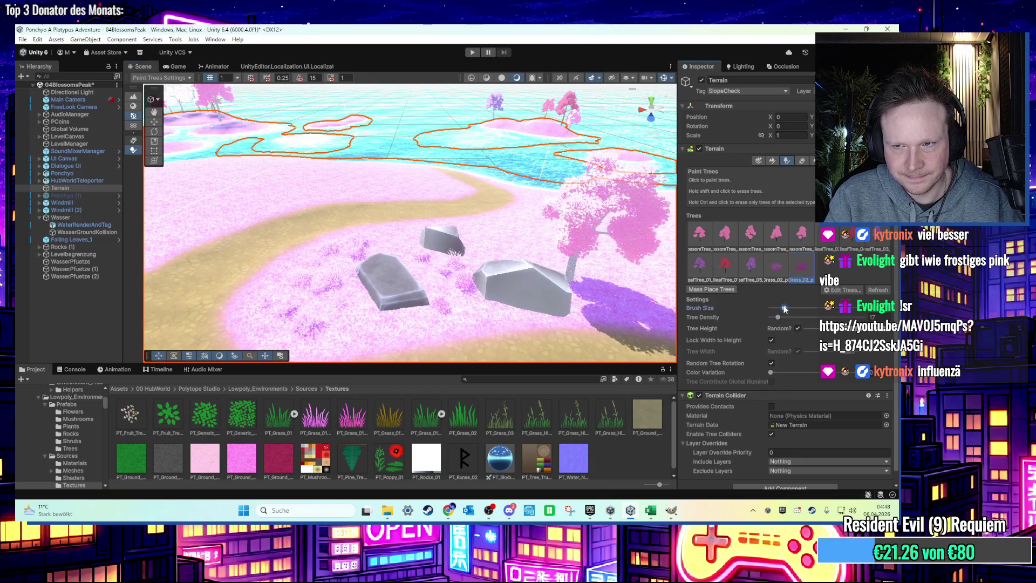
Step: Set tree density to 15 and pick the second Grass_02 variant near the large pink tree
left_click_drag(779, 317, 777, 317)
scroll(389, 262, "up", 5)
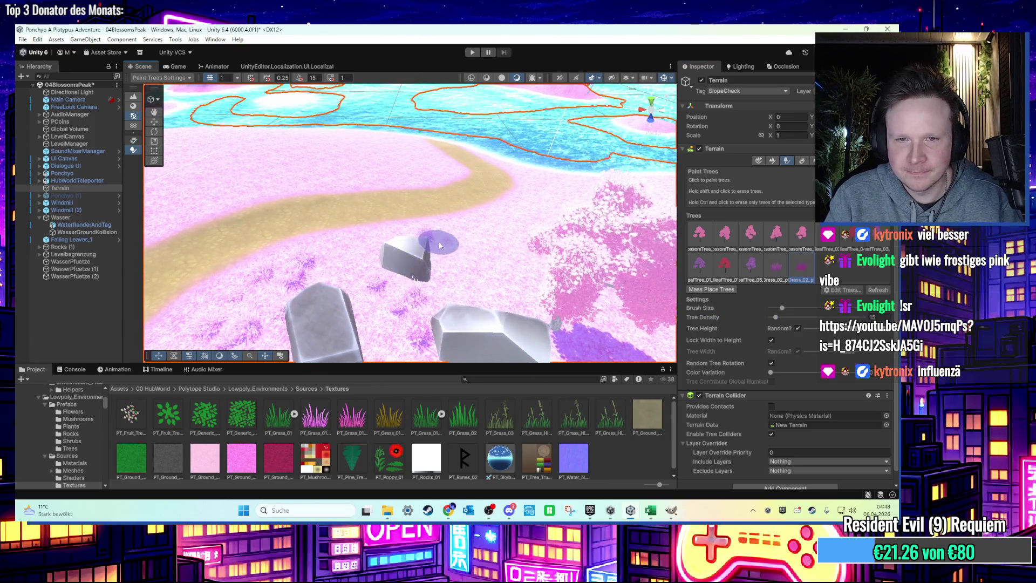
key("Right")
key("Up")
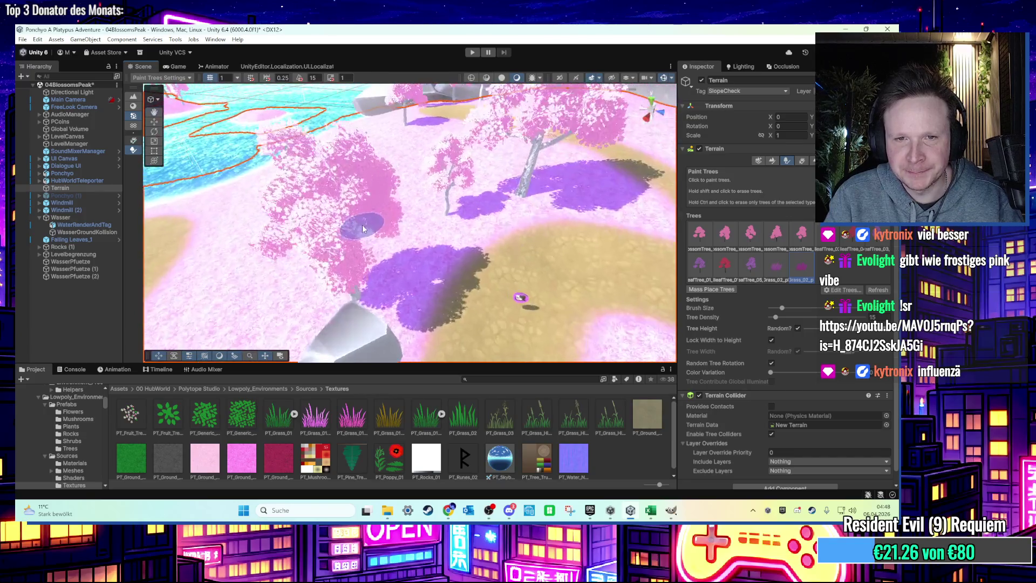
key("Right")
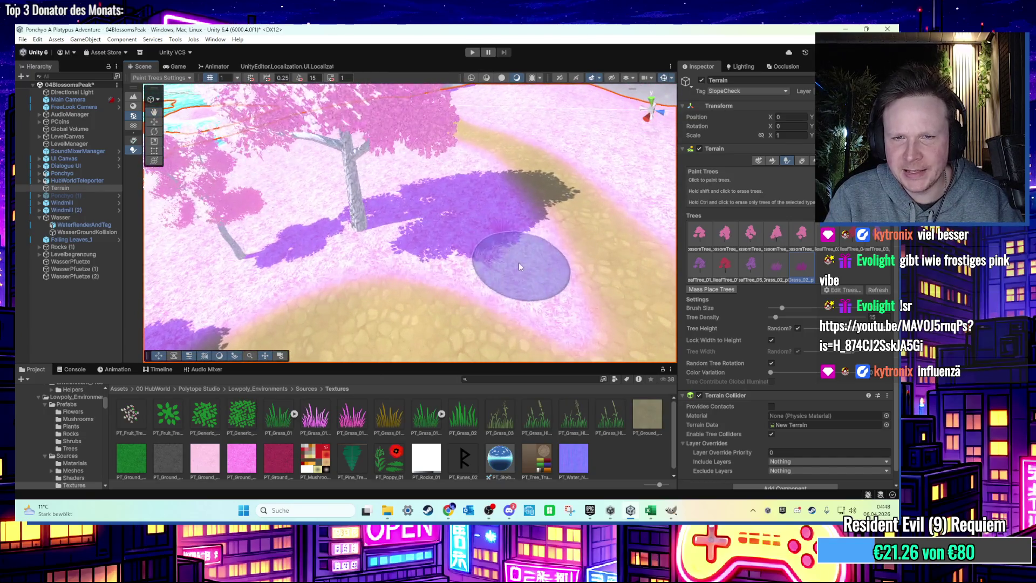
left_click(766, 274)
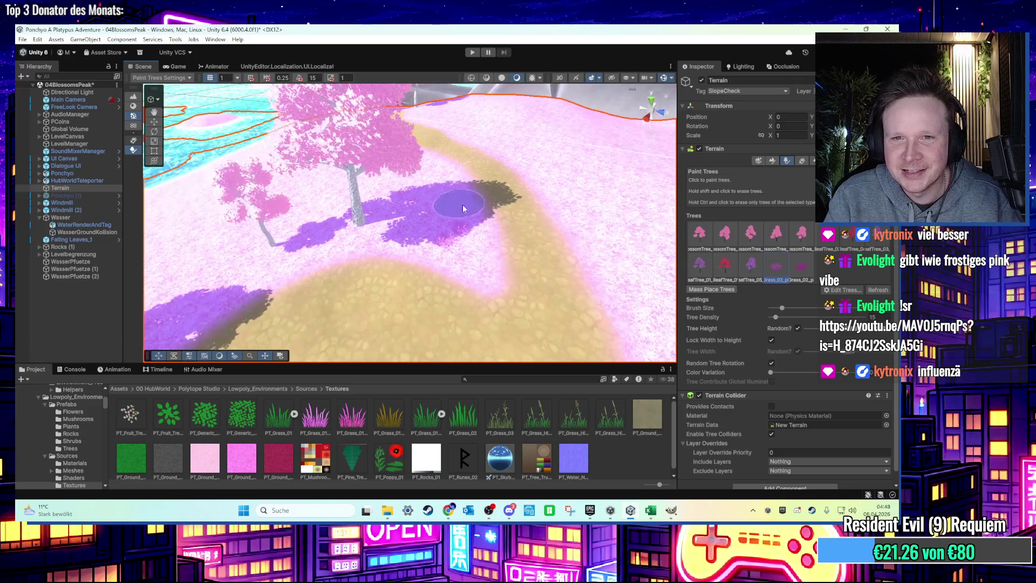
scroll(451, 209, "down", 2)
scroll(432, 243, "up", 5)
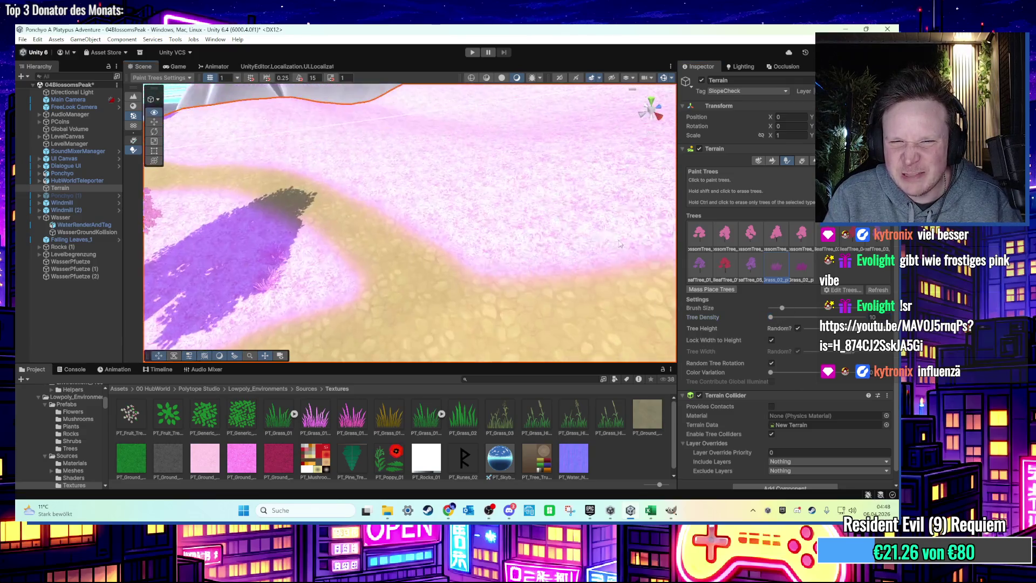
scroll(547, 229, "down", 5)
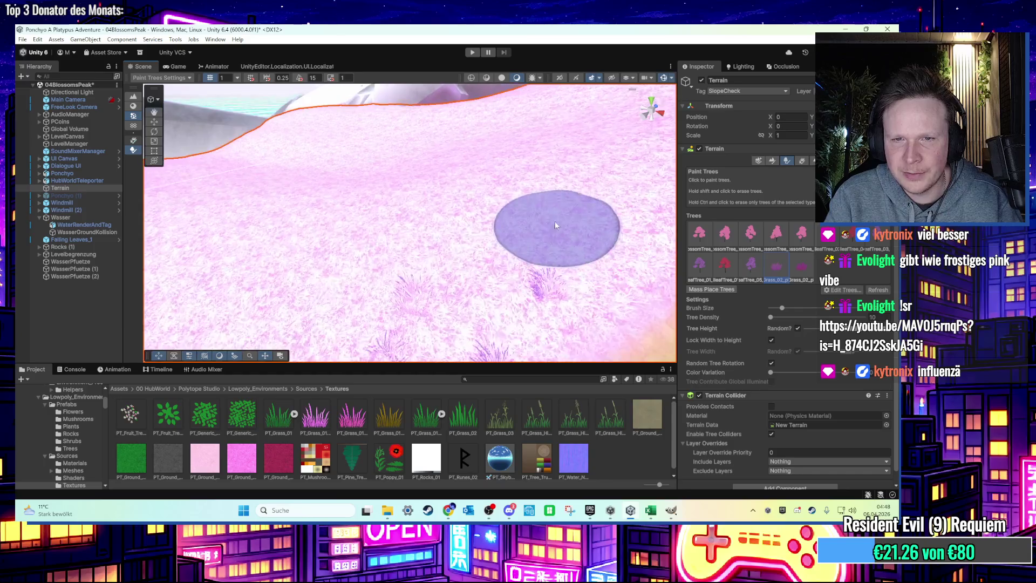
left_click(802, 266)
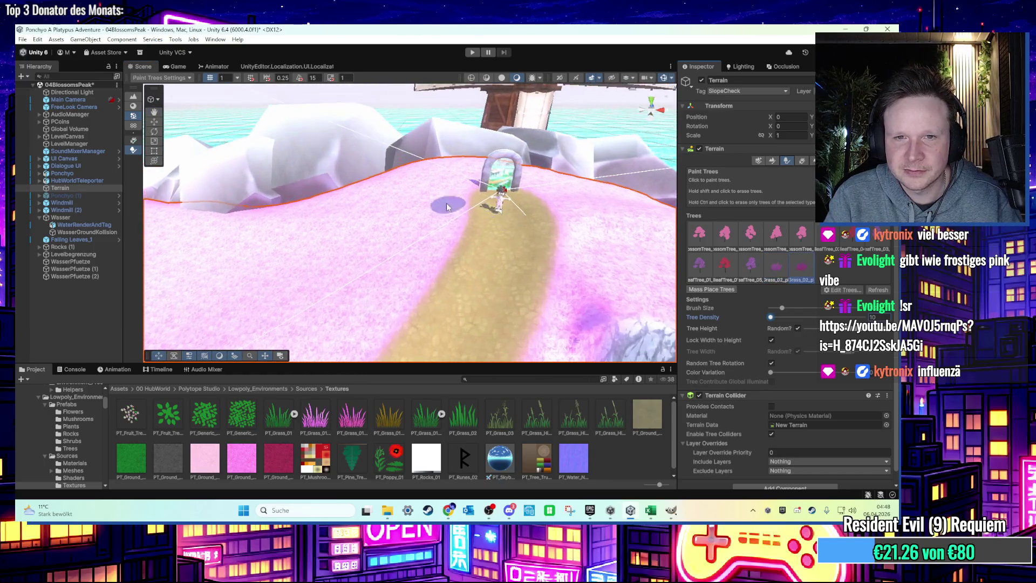
Step: Paint purple grass tufts beside the path with another grass variant
mouse_move(360, 228)
left_mouse_down()
mouse_move(539, 269)
mouse_move(461, 285)
left_mouse_up()
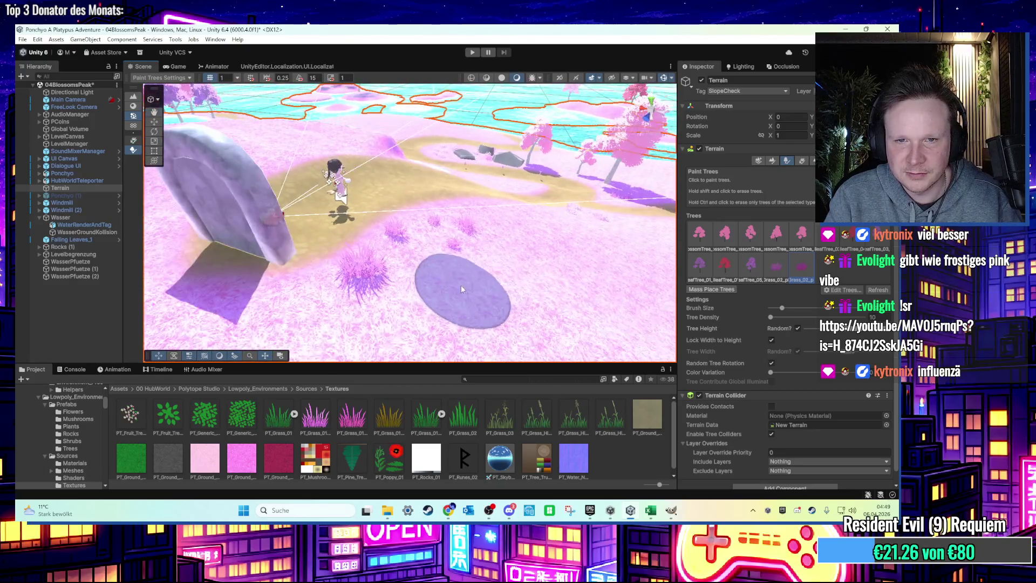
left_click_drag(519, 251, 382, 205)
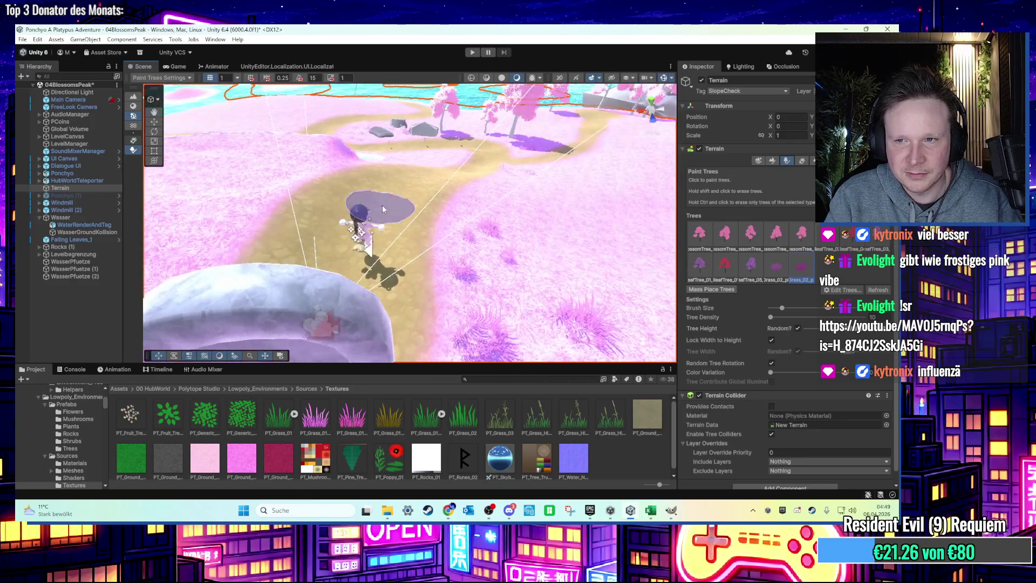
left_click(771, 264)
left_click_drag(319, 215, 365, 285)
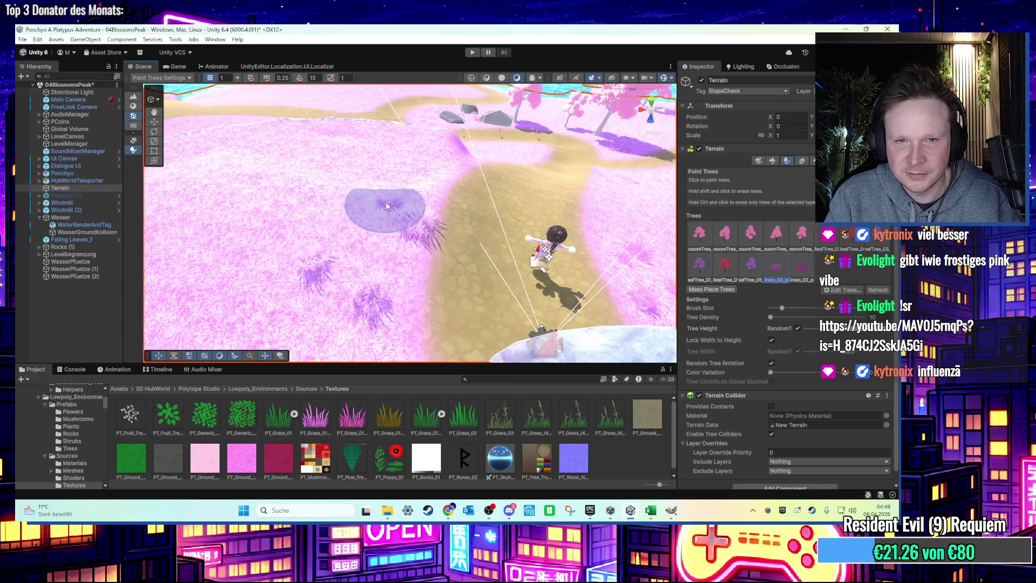
left_click_drag(386, 202, 381, 194)
left_click(399, 199)
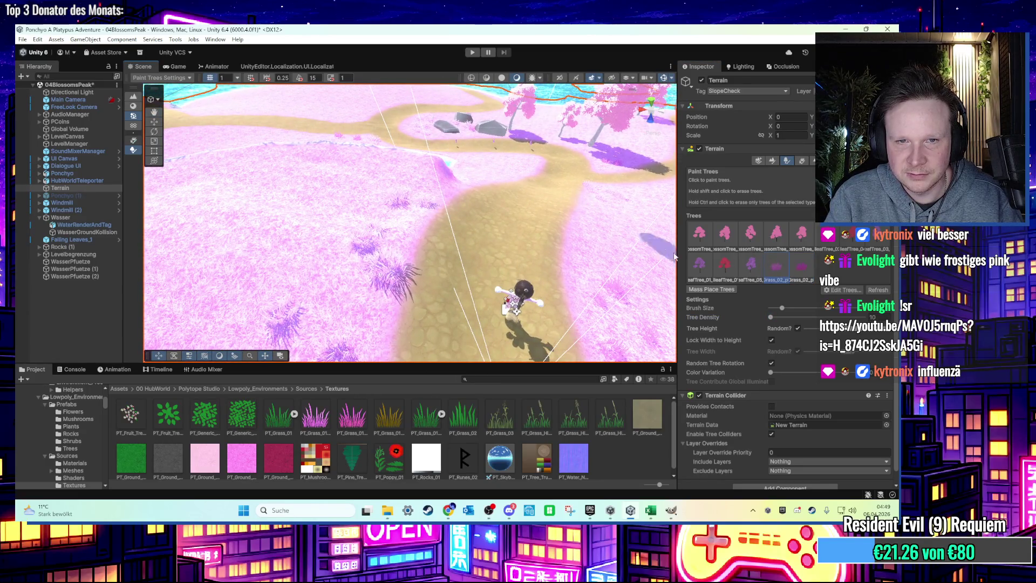
Step: Paint grass tufts on the slope above the cyan river bank
scroll(299, 223, "down", 1)
left_click_drag(336, 226, 406, 230)
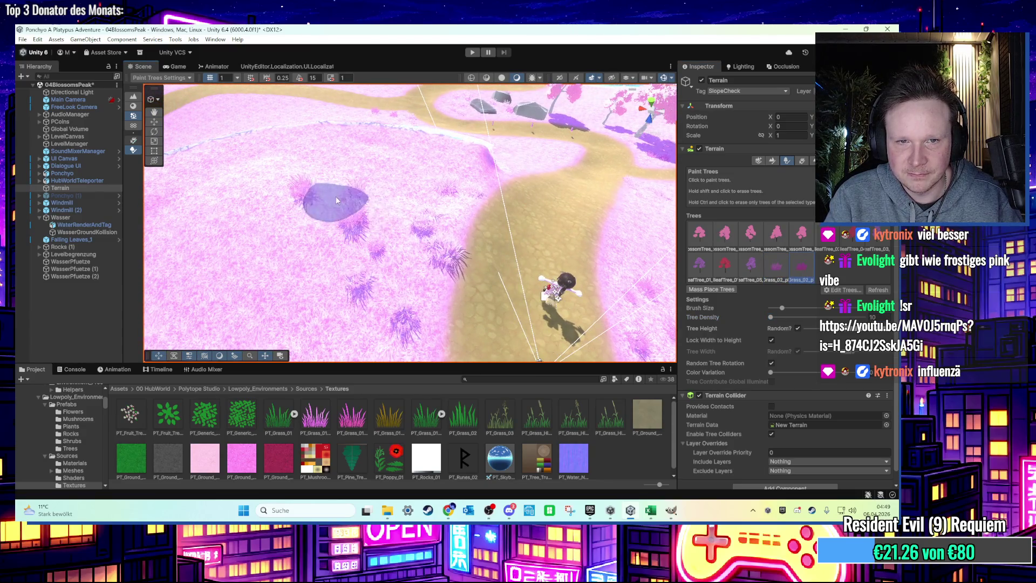
left_click_drag(410, 175, 422, 213)
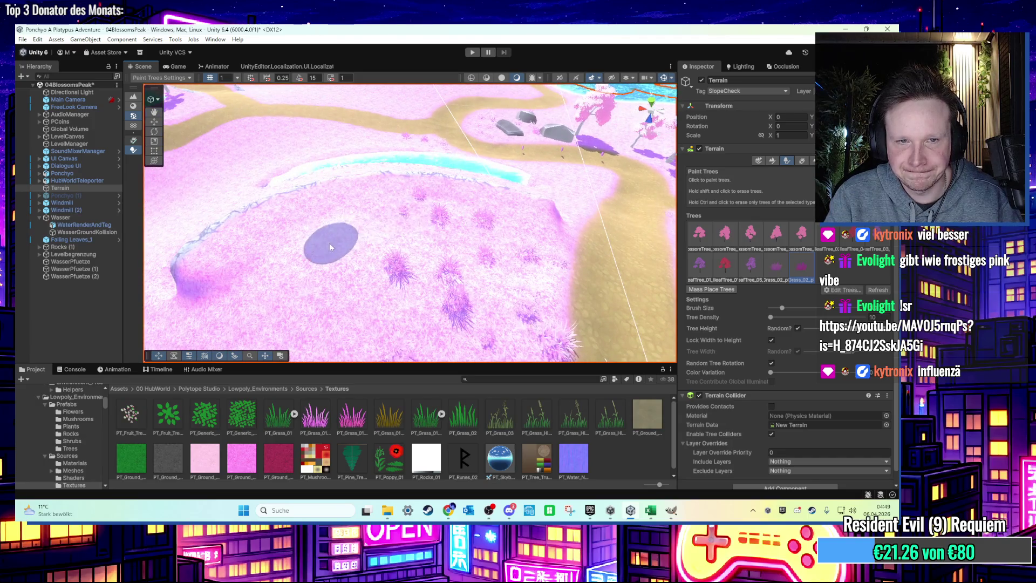
left_click_drag(331, 238, 284, 224)
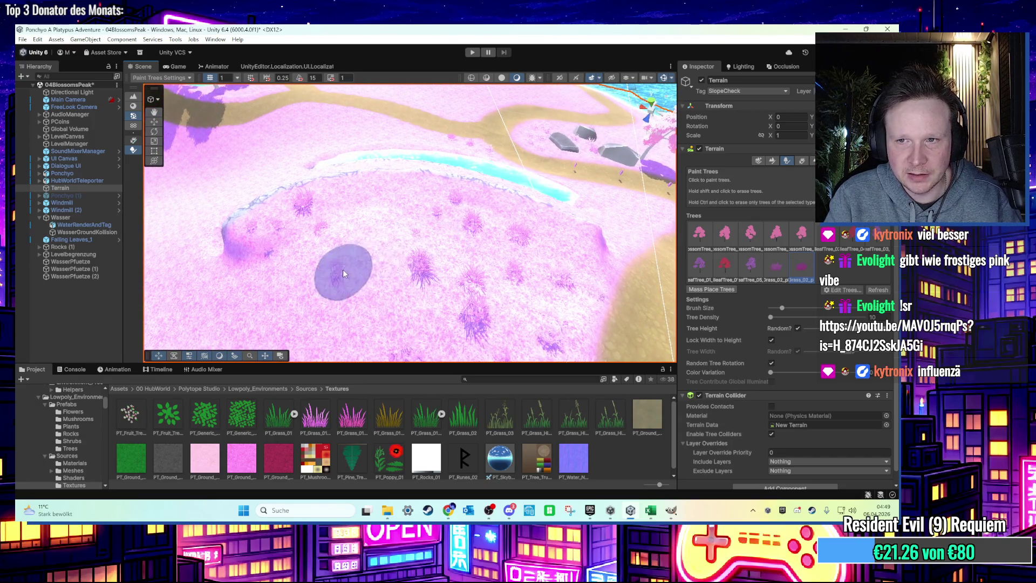
left_click_drag(319, 263, 374, 293)
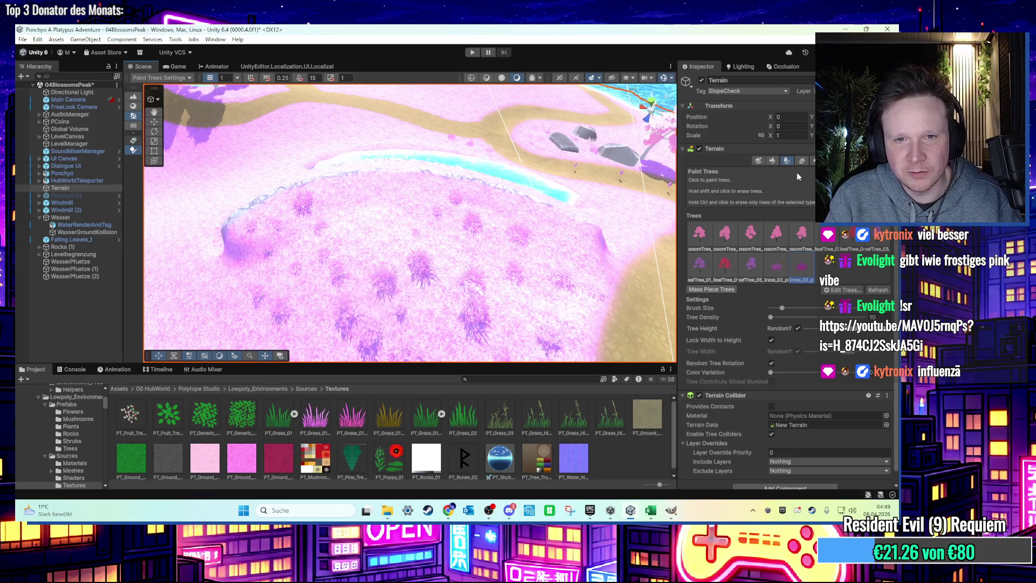
left_click(725, 233)
Step: Plant a large pink blossom tree, then paint more blossom trees across the meadow near the windmills
left_click(378, 197)
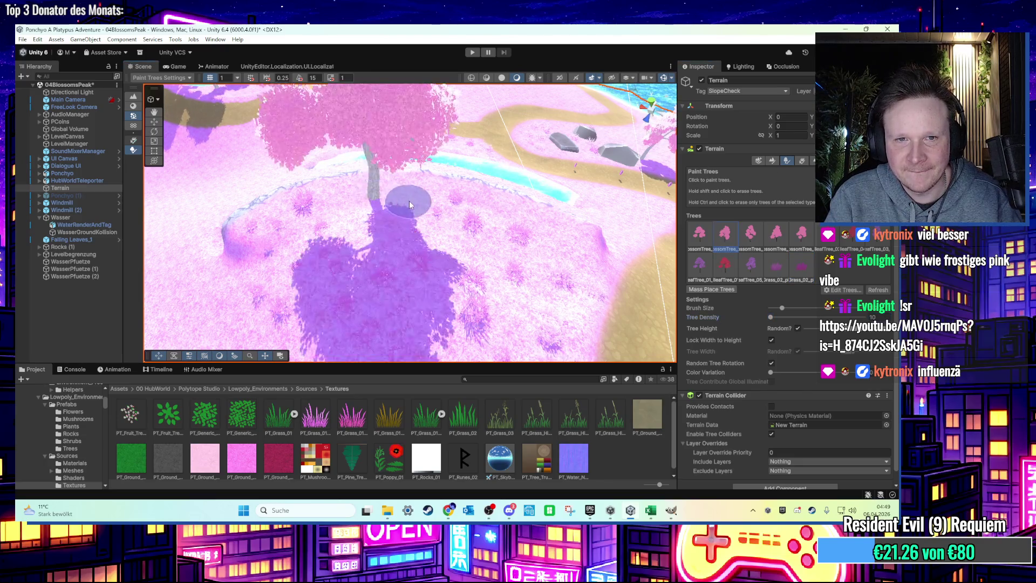
left_click_drag(408, 142, 279, 177)
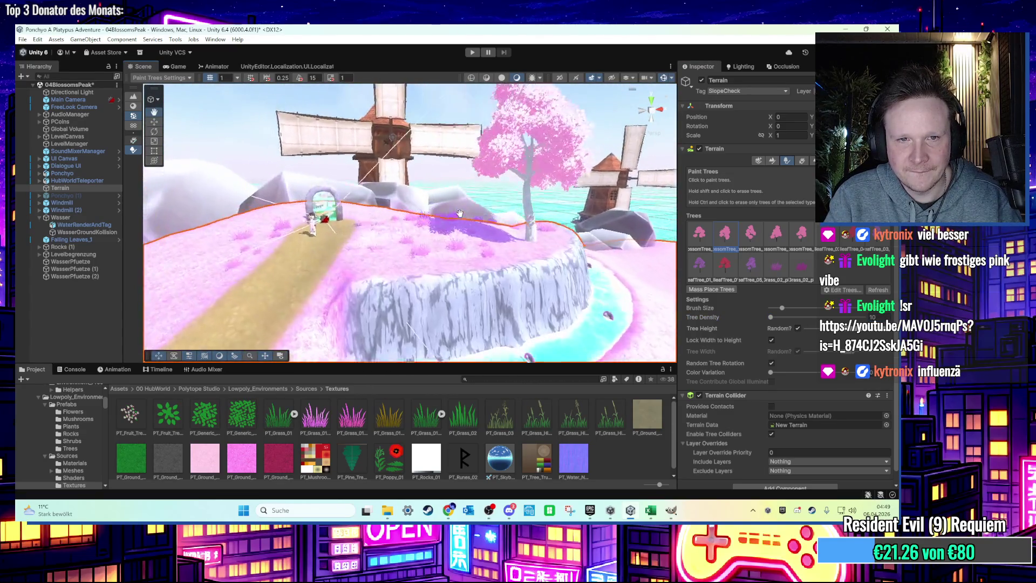
left_click(701, 235)
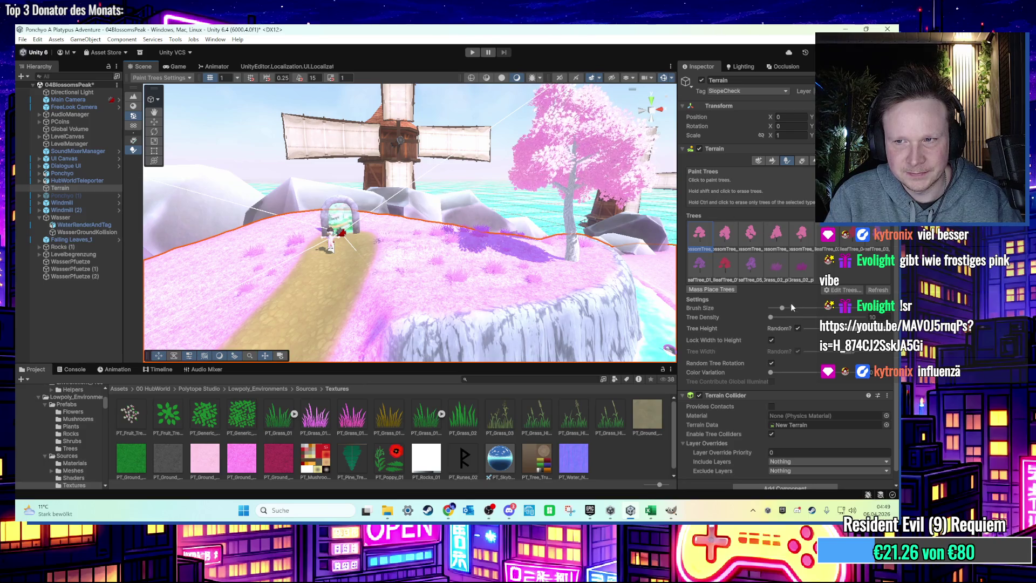
left_click(477, 290)
mouse_move(477, 289)
left_mouse_down()
mouse_move(489, 308)
mouse_move(533, 241)
mouse_move(401, 211)
mouse_move(401, 304)
mouse_move(385, 292)
left_mouse_up()
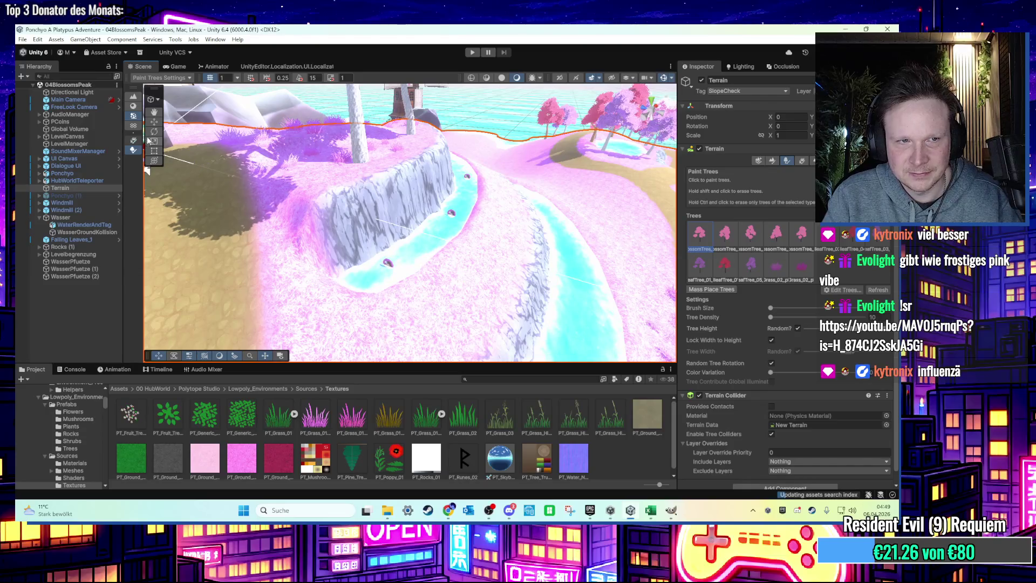
left_click(154, 123)
Step: Duplicate PCoin (7) and move the copy into the stream, raised slightly above the water
left_click(386, 277)
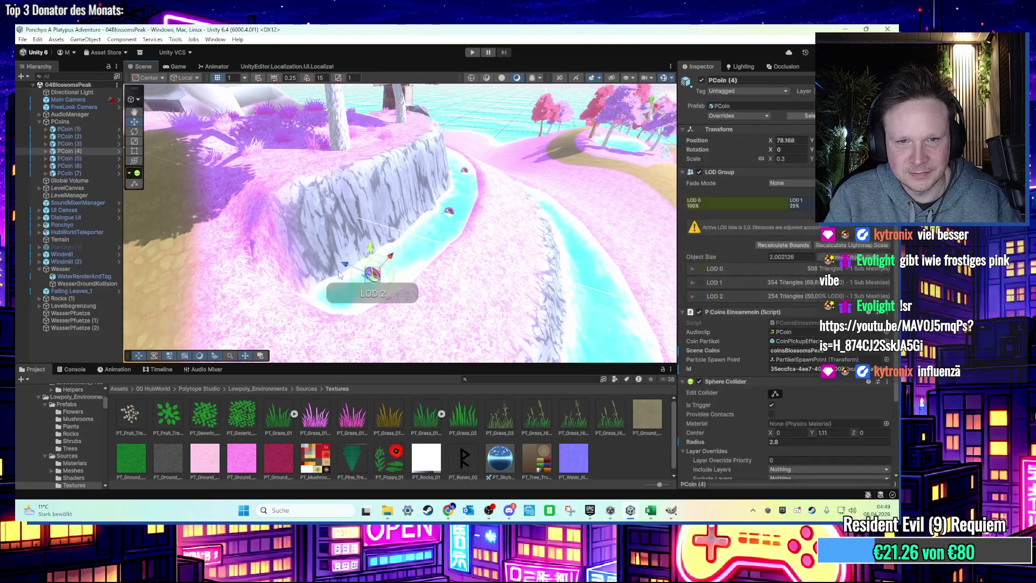
double_click(82, 173)
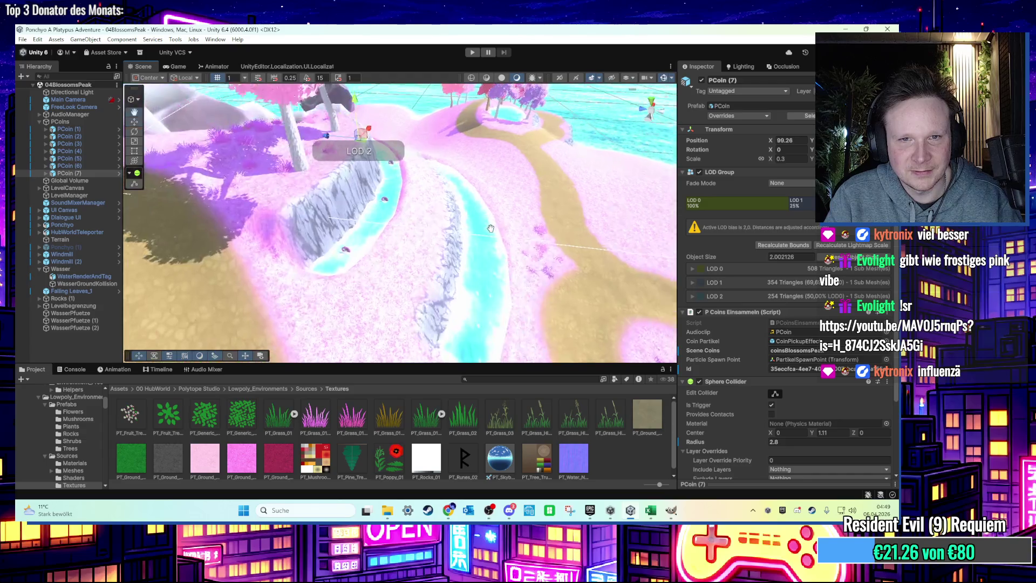
key("ctrl+d")
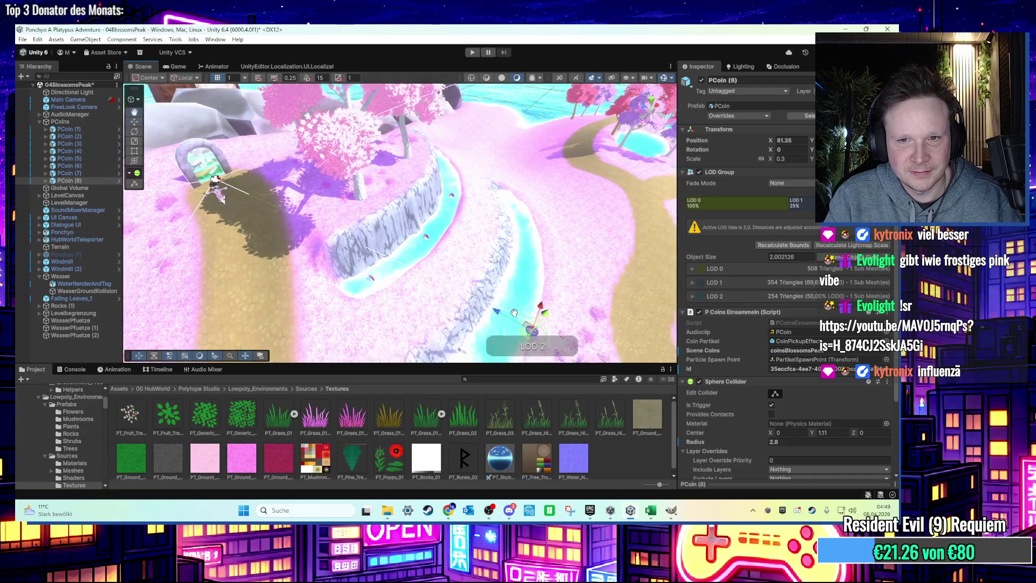
mouse_move(505, 235)
left_mouse_down()
mouse_move(471, 220)
mouse_move(458, 253)
left_mouse_up()
key("f")
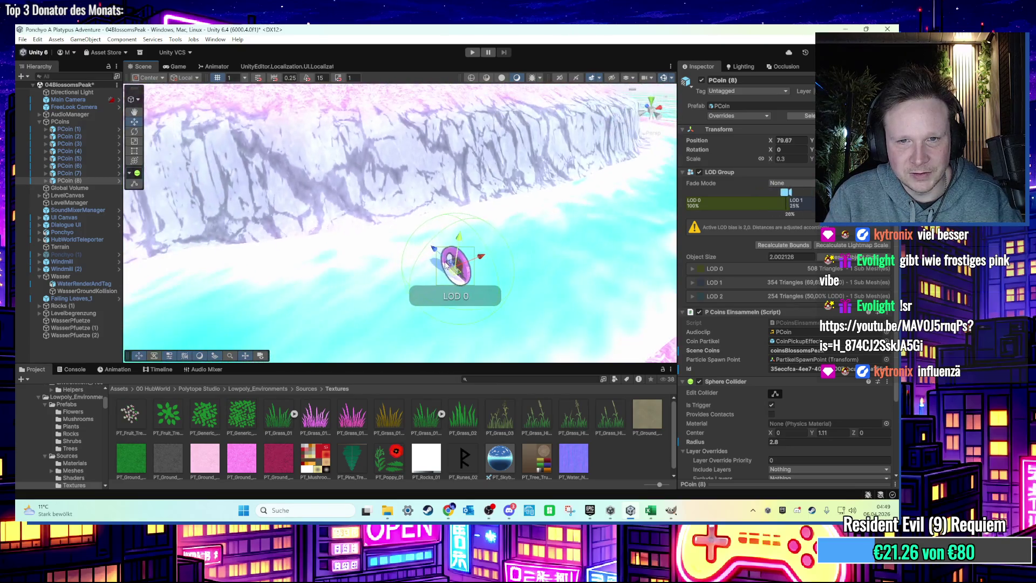
scroll(446, 263, "down", 5)
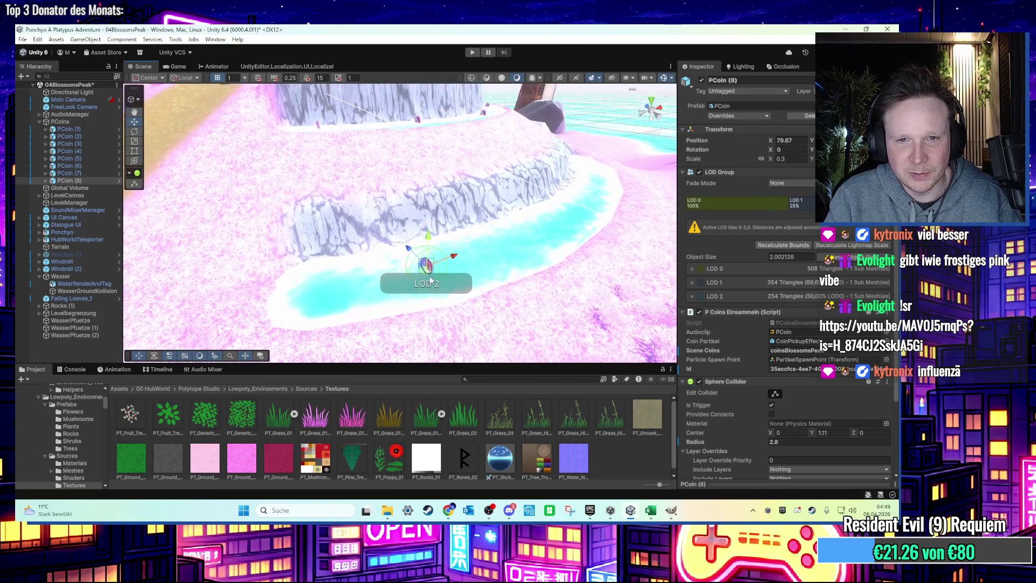
mouse_move(430, 279)
left_mouse_down()
mouse_move(345, 295)
mouse_move(488, 267)
left_mouse_up()
mouse_move(490, 227)
left_mouse_down()
mouse_move(493, 218)
mouse_move(444, 258)
left_mouse_up()
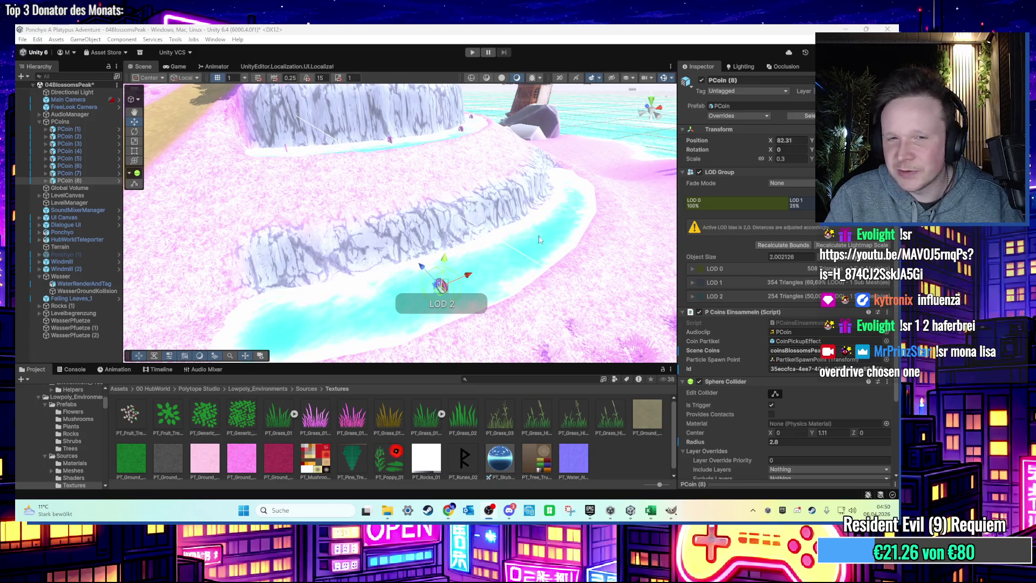
scroll(539, 238, "up", 3)
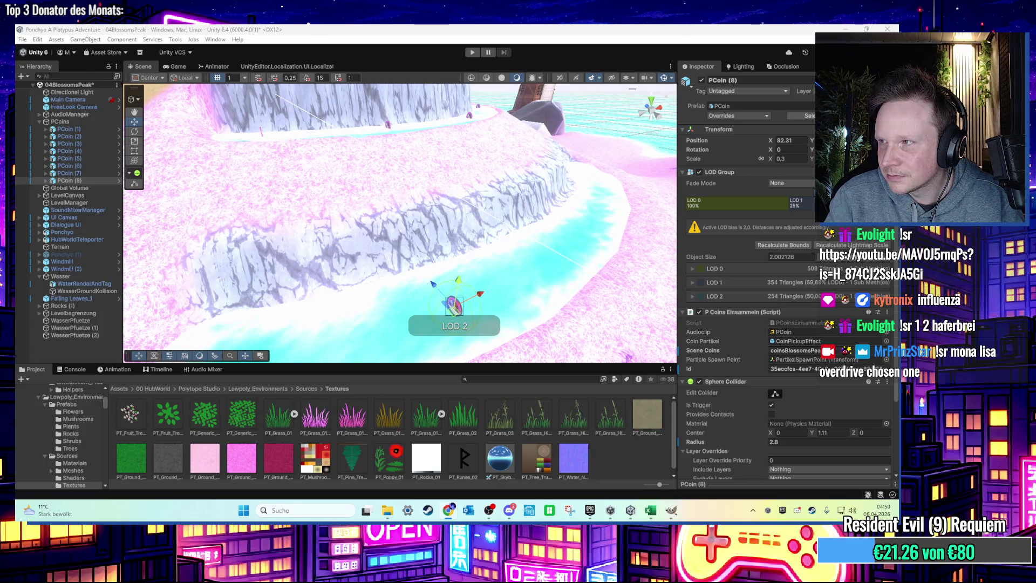
Step: Duplicate PCoin (8) twice, placing one coin further along the river and one on the ledge
key("f")
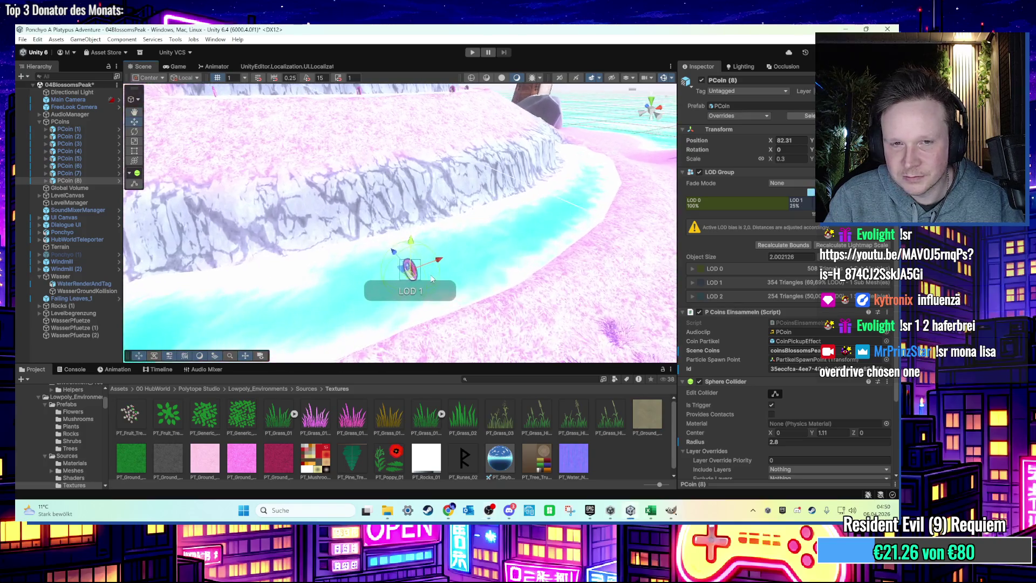
key("ctrl+d")
mouse_move(411, 270)
left_mouse_down()
mouse_move(464, 233)
mouse_move(508, 221)
left_mouse_up()
scroll(485, 238, "down", 3)
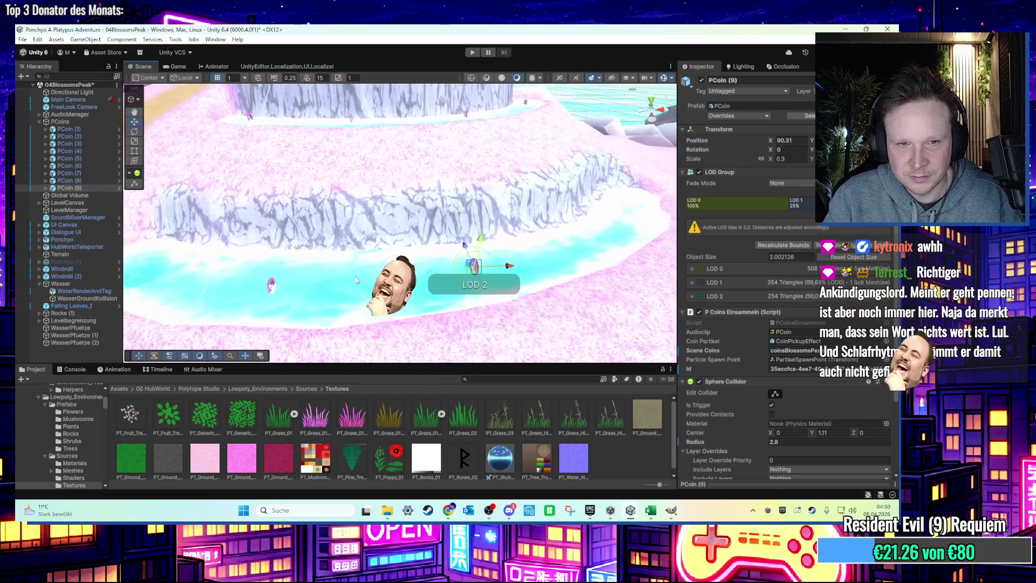
key("ctrl+d")
left_click_drag(458, 258, 609, 204)
scroll(567, 227, "down", 3)
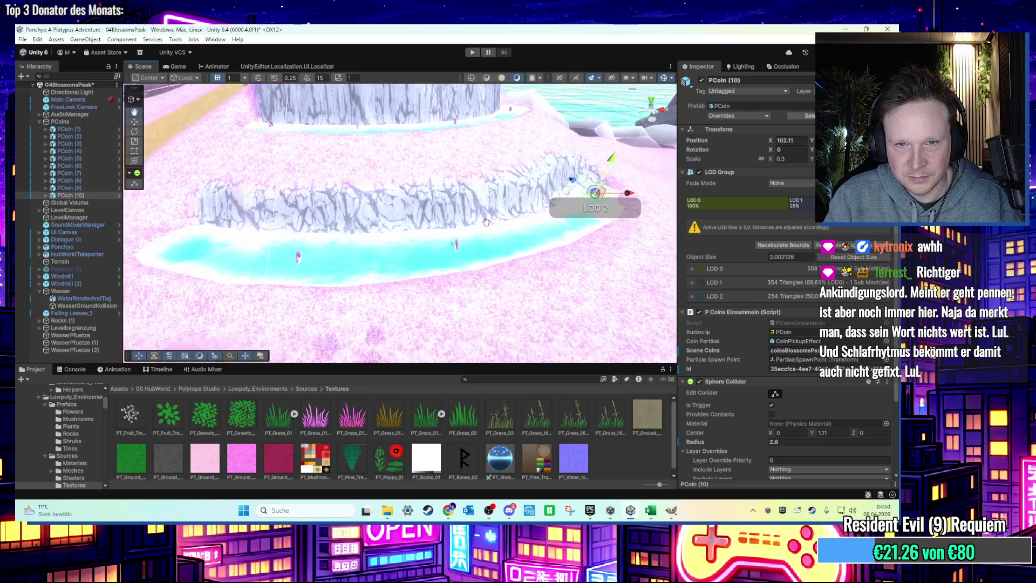
mouse_move(531, 242)
left_mouse_down()
mouse_move(497, 318)
mouse_move(475, 320)
left_mouse_up()
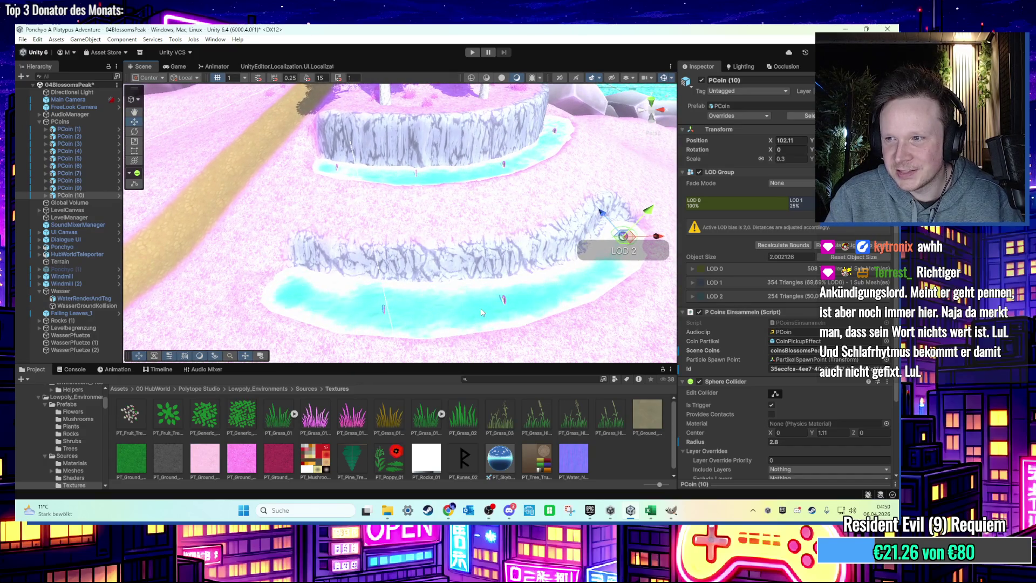
Step: Copy PCoin (10) into the lower-left water and shift PCoin (9) further right along the river
key("ctrl+d")
left_click_drag(624, 246, 274, 300)
mouse_move(346, 316)
left_mouse_down()
mouse_move(351, 292)
mouse_move(384, 295)
left_mouse_up()
left_click(352, 287)
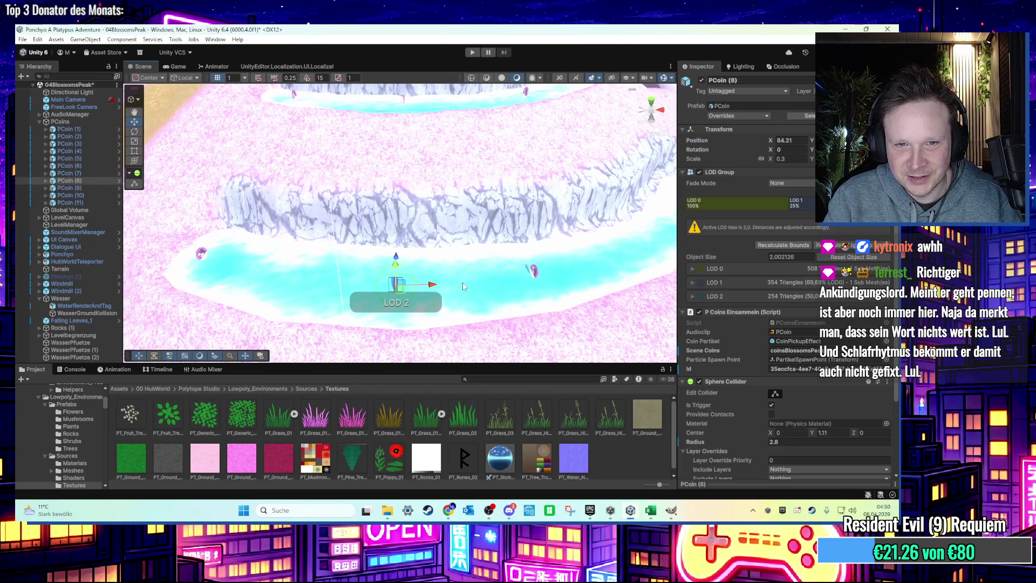
left_click(477, 275)
left_click_drag(480, 274, 569, 266)
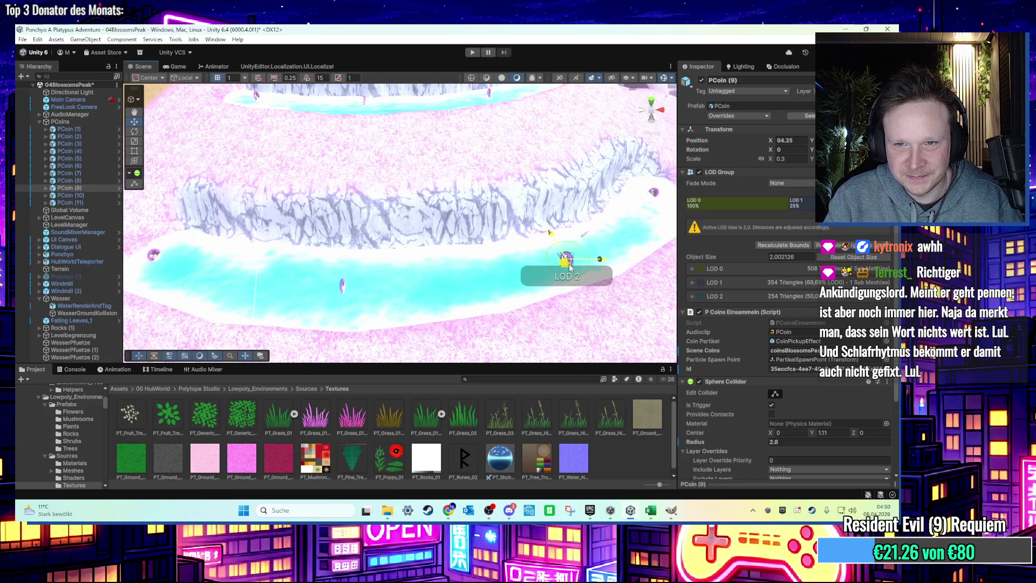
scroll(569, 266, "down", 3)
mouse_move(383, 264)
left_mouse_down()
mouse_move(473, 232)
mouse_move(478, 220)
mouse_move(429, 202)
mouse_move(341, 233)
left_mouse_up()
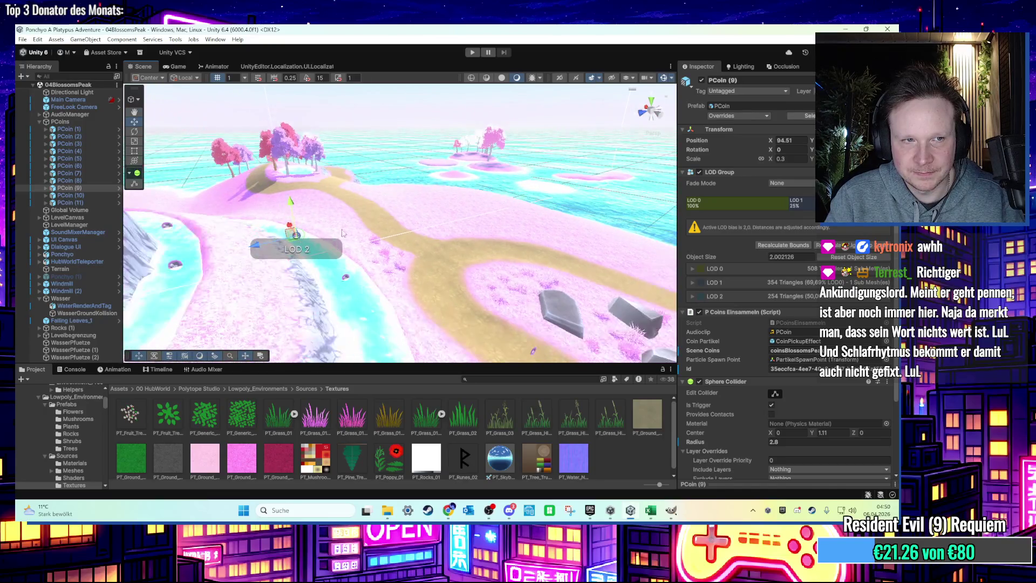
Step: Duplicate PCoin (11) and position the new coin on the sandy path
left_click(85, 202)
left_click_drag(421, 237, 425, 292)
key("ctrl+d")
mouse_move(300, 290)
left_mouse_down()
mouse_move(390, 278)
mouse_move(494, 230)
mouse_move(491, 213)
mouse_move(478, 241)
left_mouse_up()
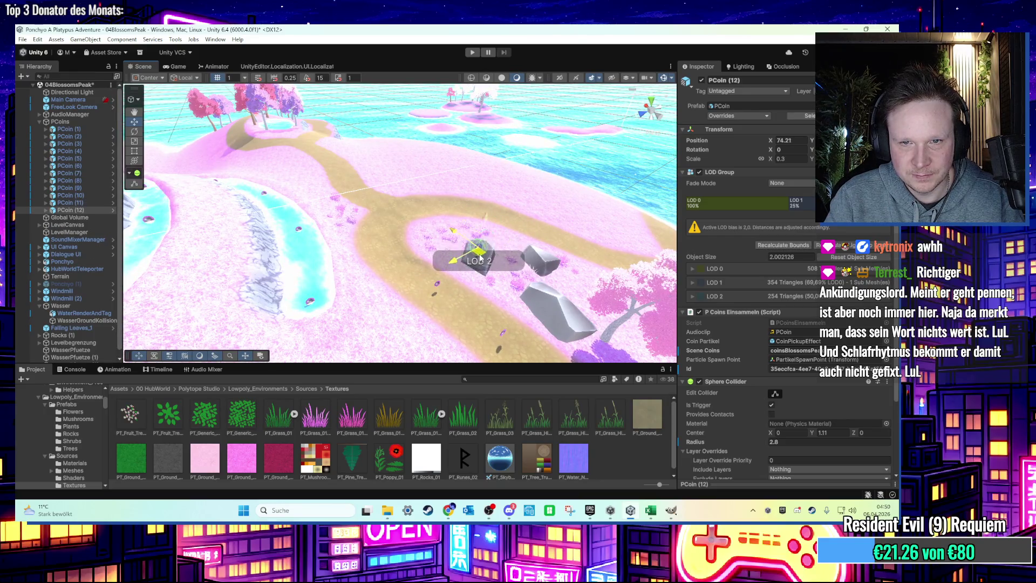
key("f")
mouse_move(366, 255)
left_mouse_down()
mouse_move(458, 232)
mouse_move(499, 260)
mouse_move(552, 261)
mouse_move(564, 235)
left_mouse_up()
scroll(380, 237, "down", 5)
Step: Add two more coins, one on the rock and one on the path, then inspect them up close
key("ctrl+d")
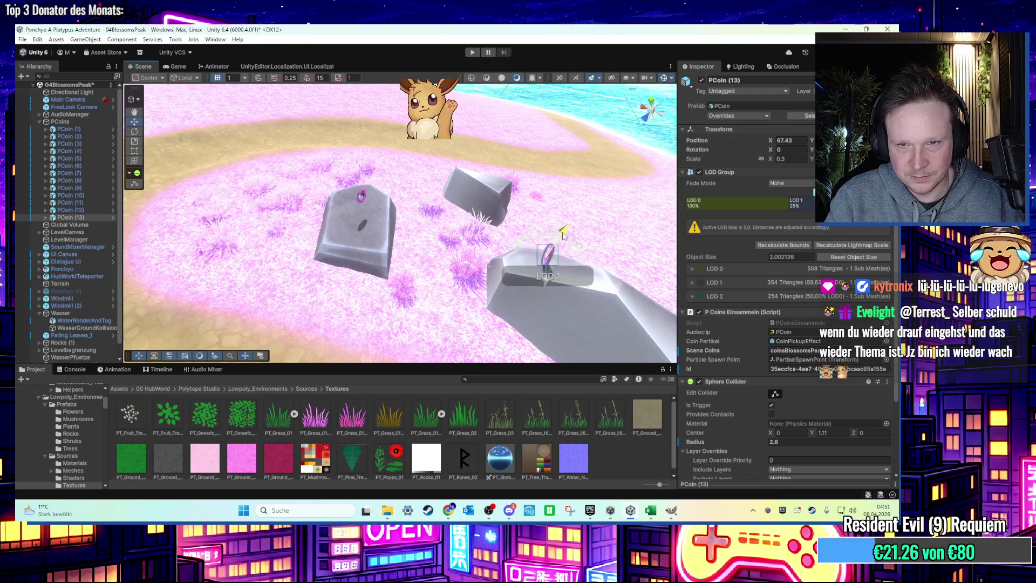
key("ctrl+d")
mouse_move(520, 299)
left_mouse_down()
mouse_move(482, 170)
mouse_move(491, 154)
mouse_move(464, 216)
left_mouse_up()
key("f")
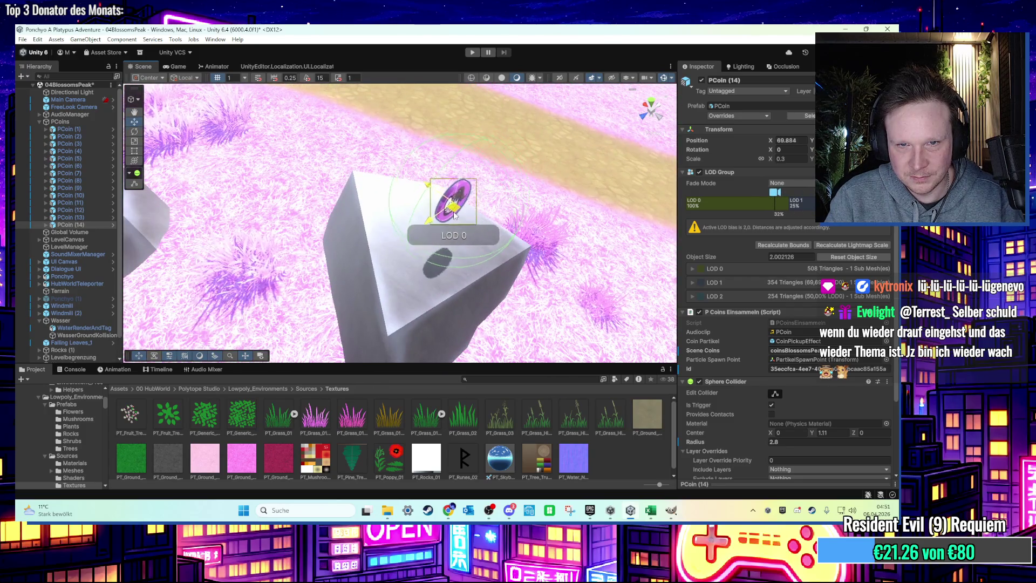
scroll(453, 216, "down", 6)
mouse_move(426, 236)
left_mouse_down()
mouse_move(455, 154)
mouse_move(545, 219)
mouse_move(514, 186)
left_mouse_up()
mouse_move(428, 209)
left_mouse_down()
mouse_move(546, 209)
mouse_move(469, 173)
left_mouse_up()
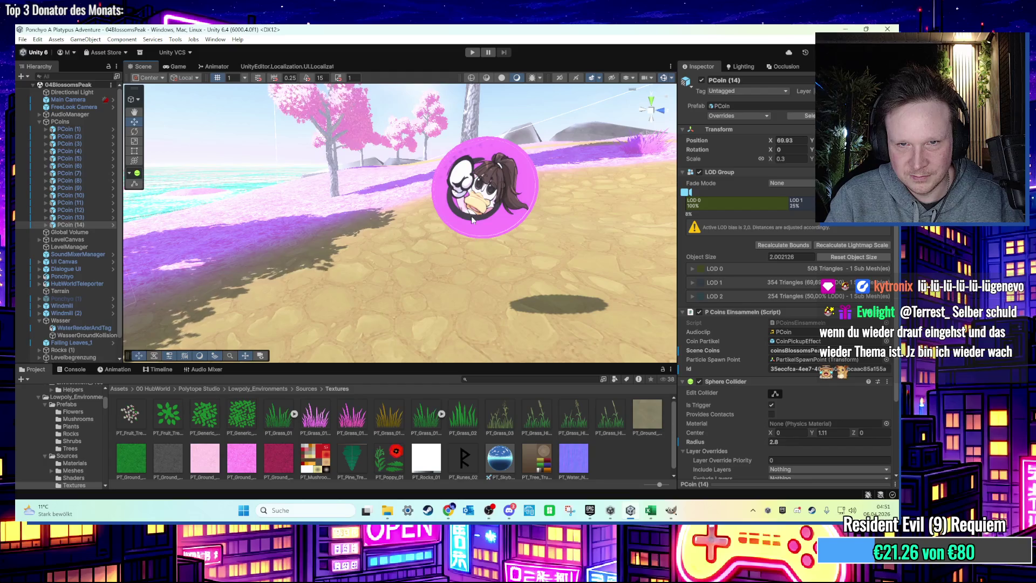
scroll(471, 218, "down", 3)
scroll(464, 229, "down", 5)
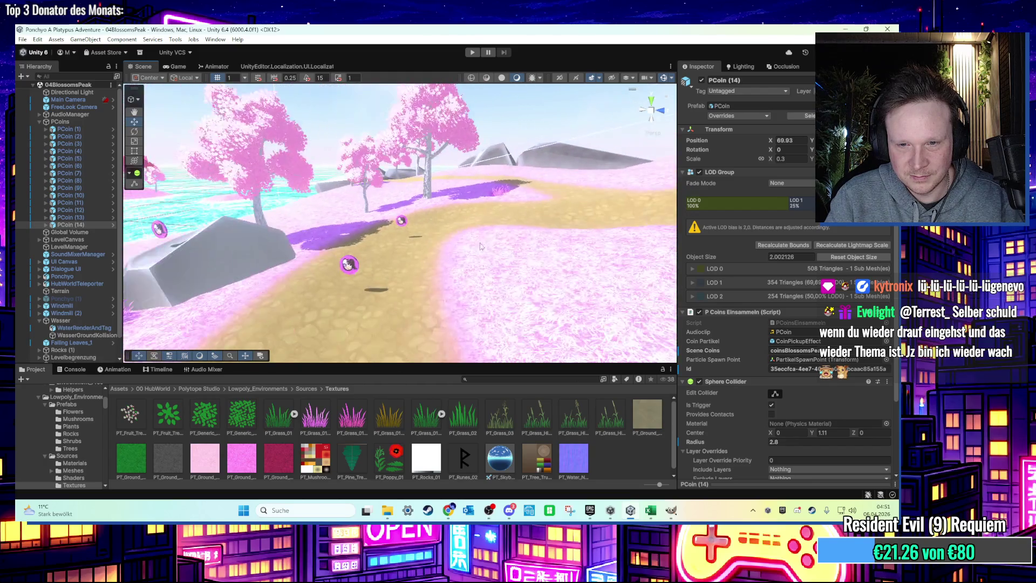
left_click(670, 510)
Step: Quit GIMP, discarding the unsaved pink grass image changes
left_click(888, 29)
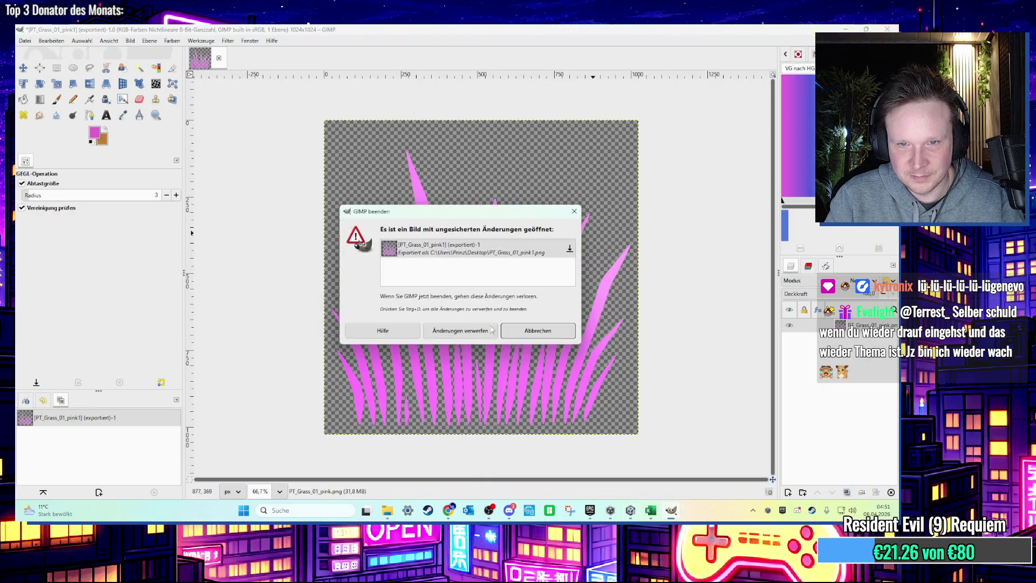
left_click(469, 335)
mouse_move(469, 335)
left_mouse_down()
mouse_move(399, 222)
mouse_move(403, 238)
mouse_move(526, 234)
mouse_move(367, 230)
left_mouse_up()
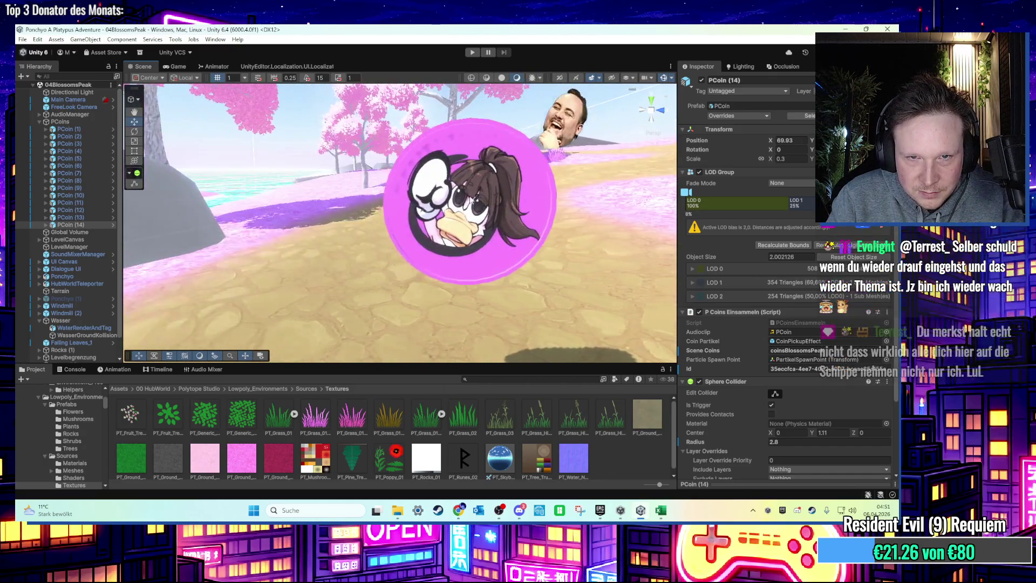
left_click(485, 194)
scroll(495, 195, "down", 5)
mouse_move(496, 195)
left_mouse_down("alt")
mouse_move(486, 216)
mouse_move(424, 197)
mouse_move(395, 277)
mouse_move(388, 251)
left_mouse_up("alt")
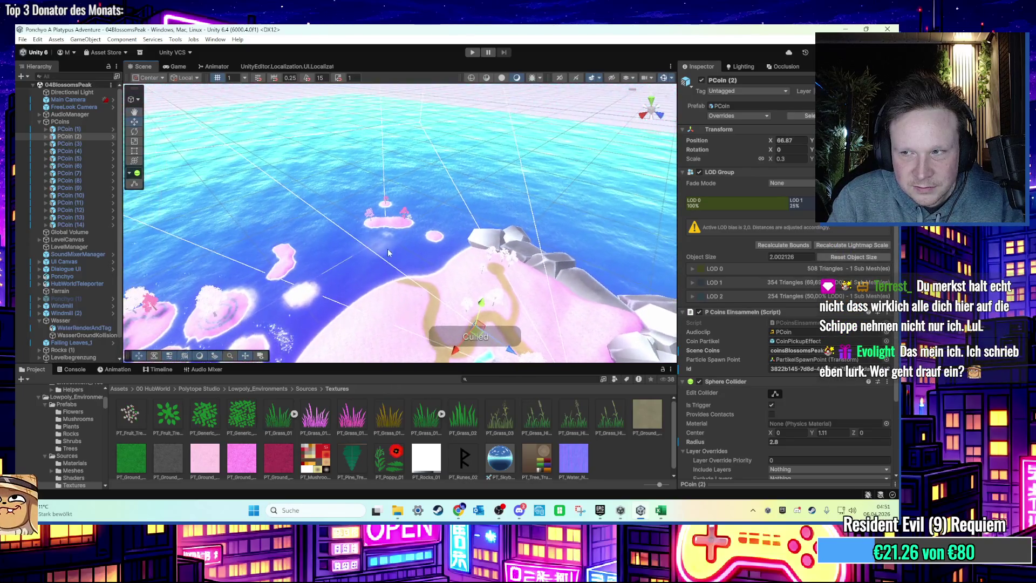
left_click_drag(497, 251, 465, 273, "alt")
scroll(465, 273, "up", 3)
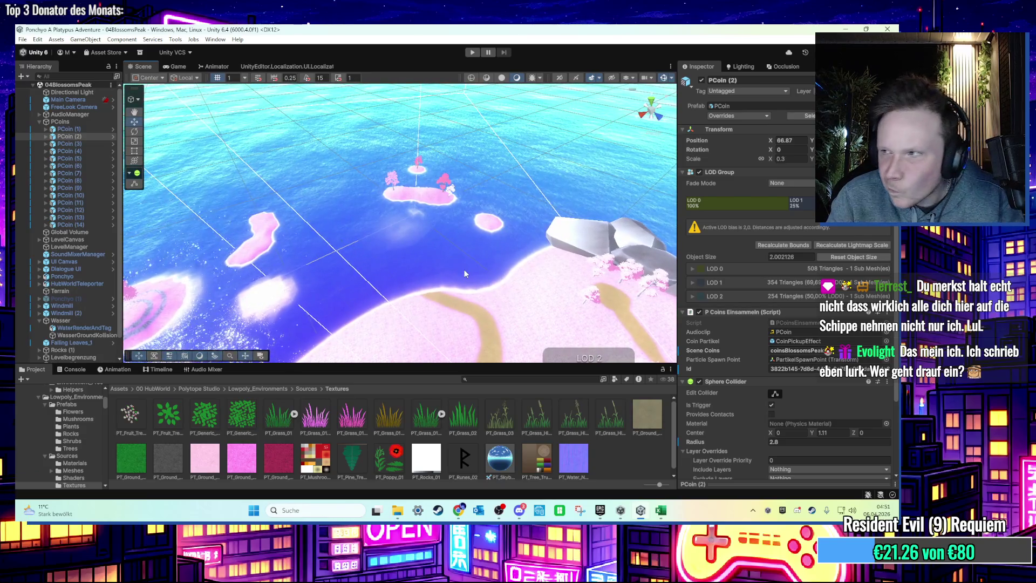
mouse_move(464, 274)
left_mouse_down("alt")
mouse_move(413, 274)
mouse_move(478, 242)
left_mouse_up("alt")
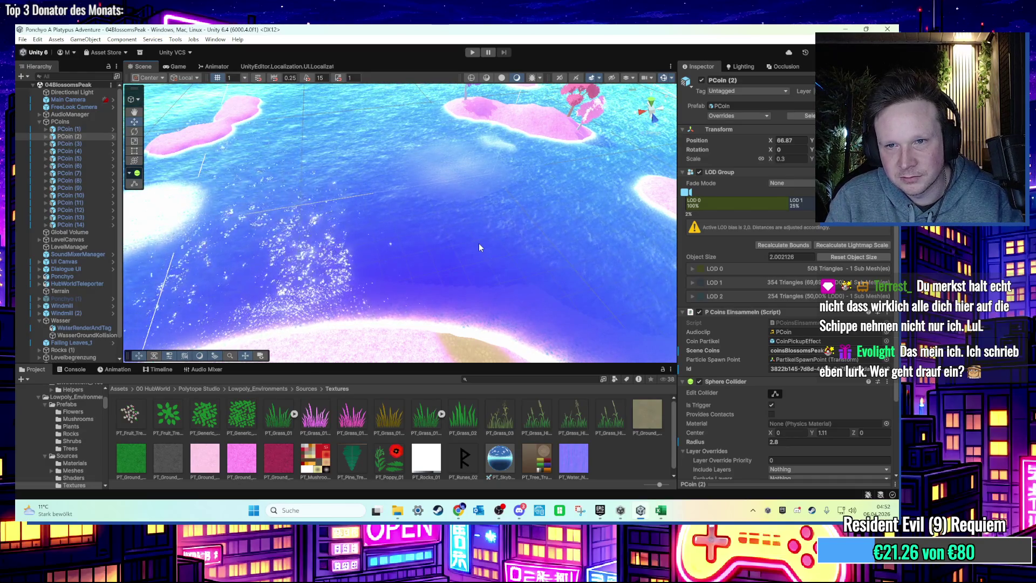
mouse_move(513, 238)
left_mouse_down()
mouse_move(463, 244)
mouse_move(383, 183)
mouse_move(393, 189)
left_mouse_up()
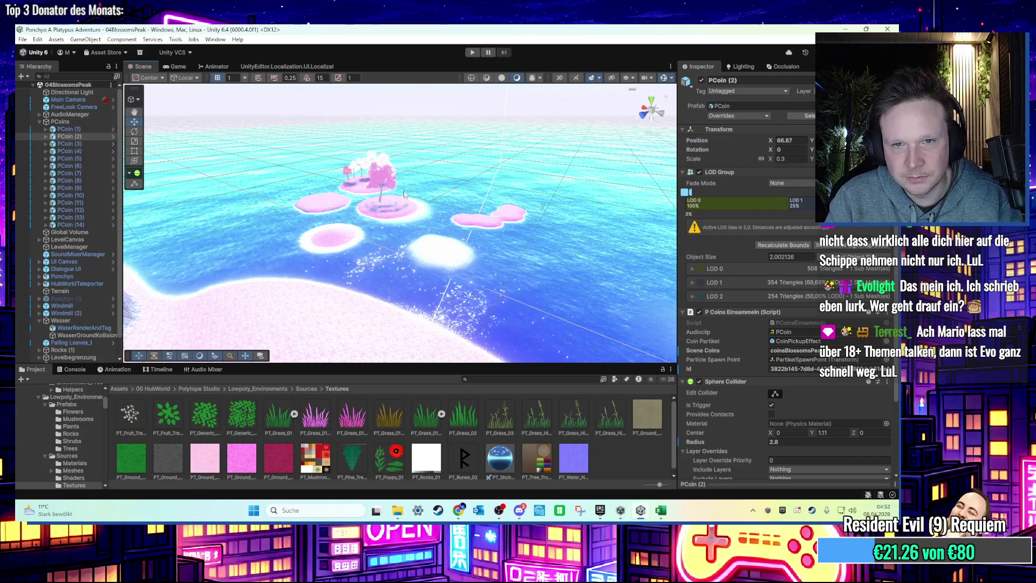
left_click_drag(393, 189, 506, 227)
scroll(487, 261, "up", 5)
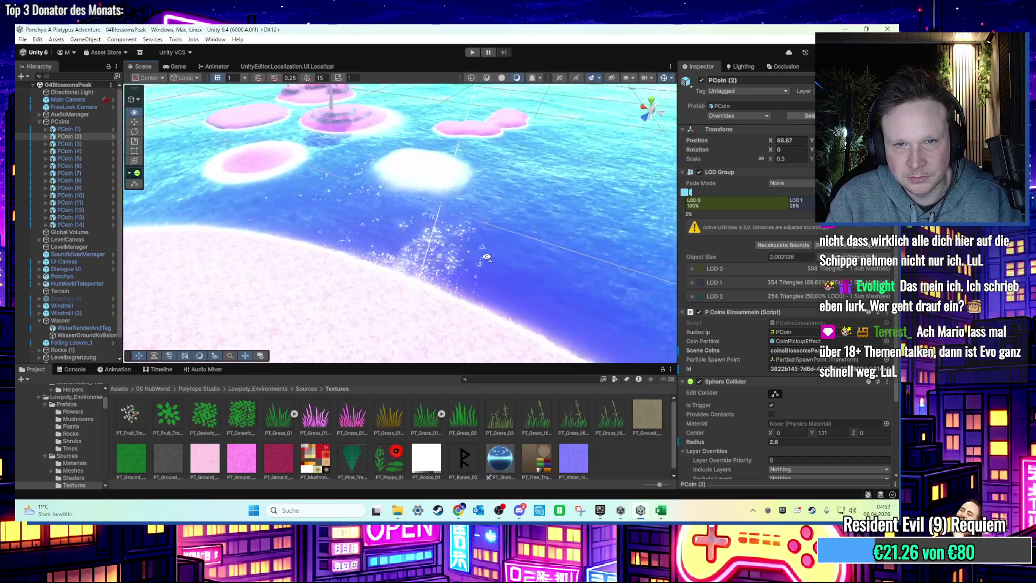
mouse_move(487, 260)
left_mouse_down()
mouse_move(532, 213)
mouse_move(466, 221)
mouse_move(487, 137)
left_mouse_up()
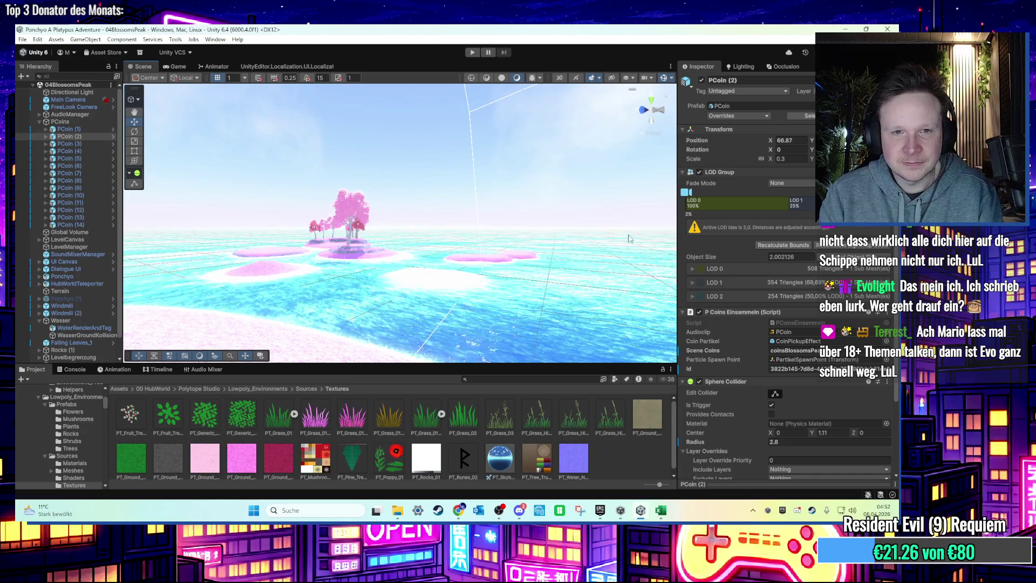
mouse_move(629, 238)
left_mouse_down()
mouse_move(518, 243)
mouse_move(516, 303)
left_mouse_up()
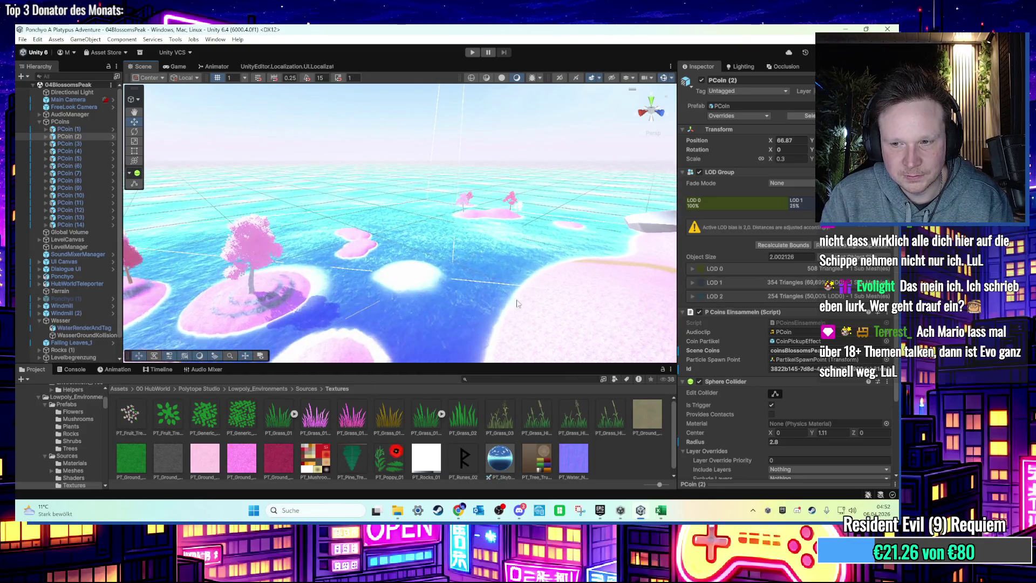
left_click(809, 517)
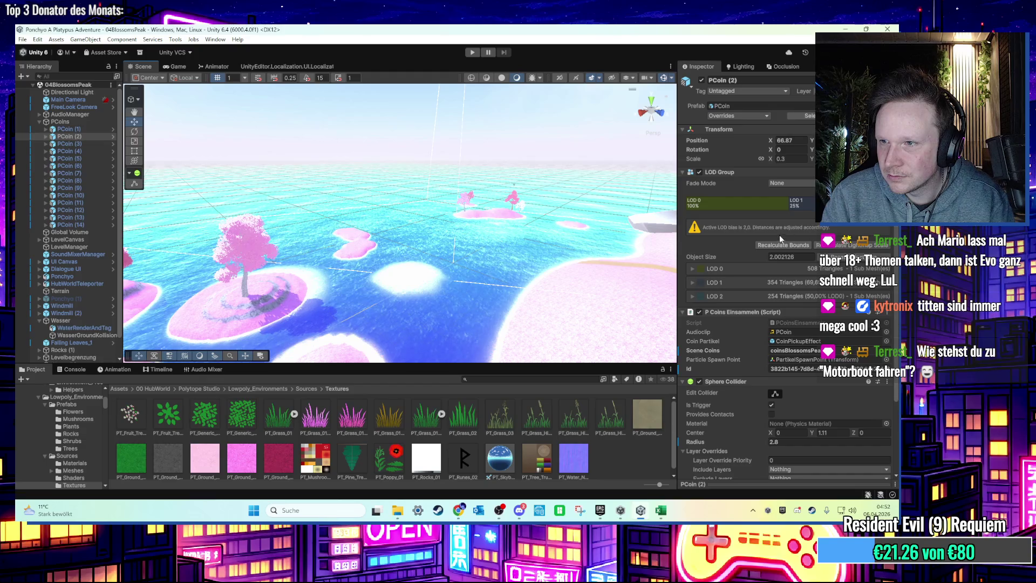
mouse_move(542, 185)
left_mouse_down()
mouse_move(463, 242)
mouse_move(490, 273)
mouse_move(388, 232)
mouse_move(462, 216)
mouse_move(426, 173)
mouse_move(518, 191)
left_mouse_up()
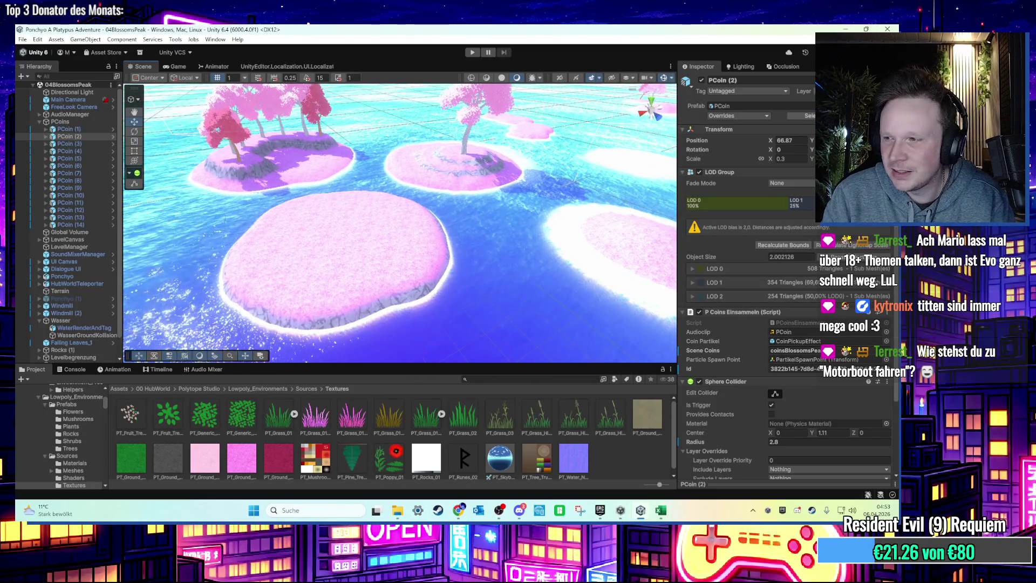
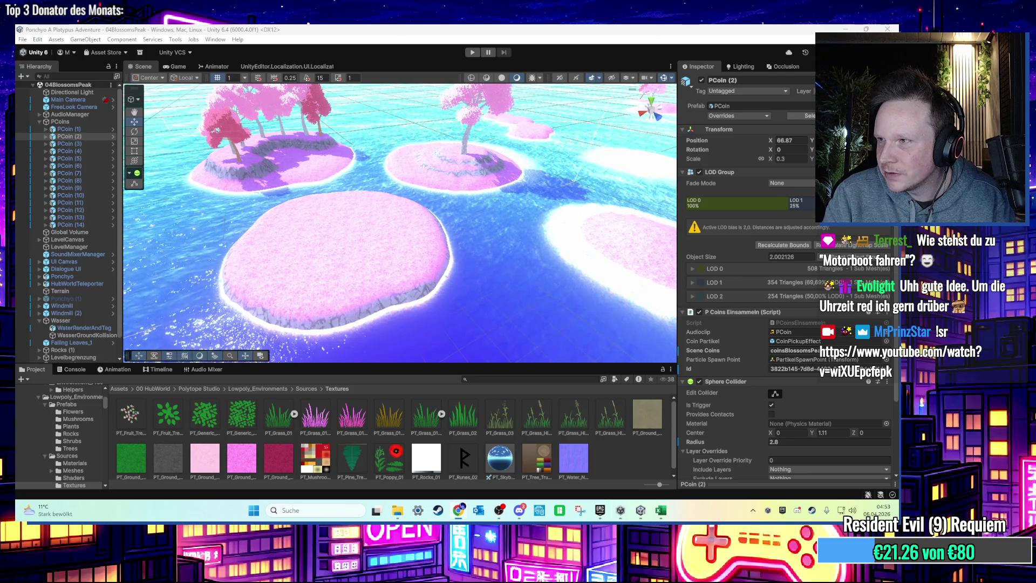
Step: Select the island terrain and choose the Sculpt/Noise tool in Paint Terrain
scroll(375, 246, "up", 5)
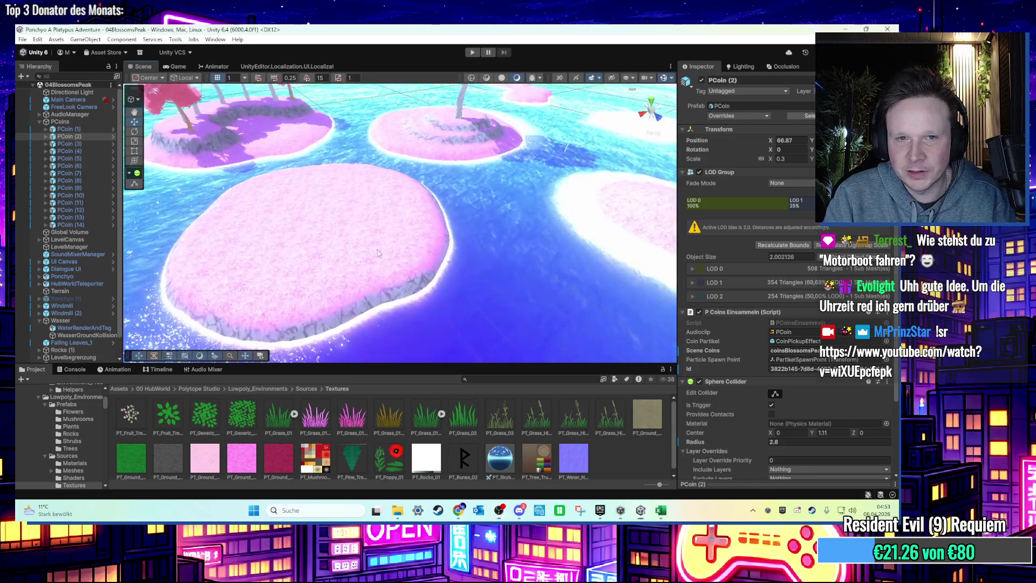
scroll(375, 245, "up", 3)
left_click(410, 240)
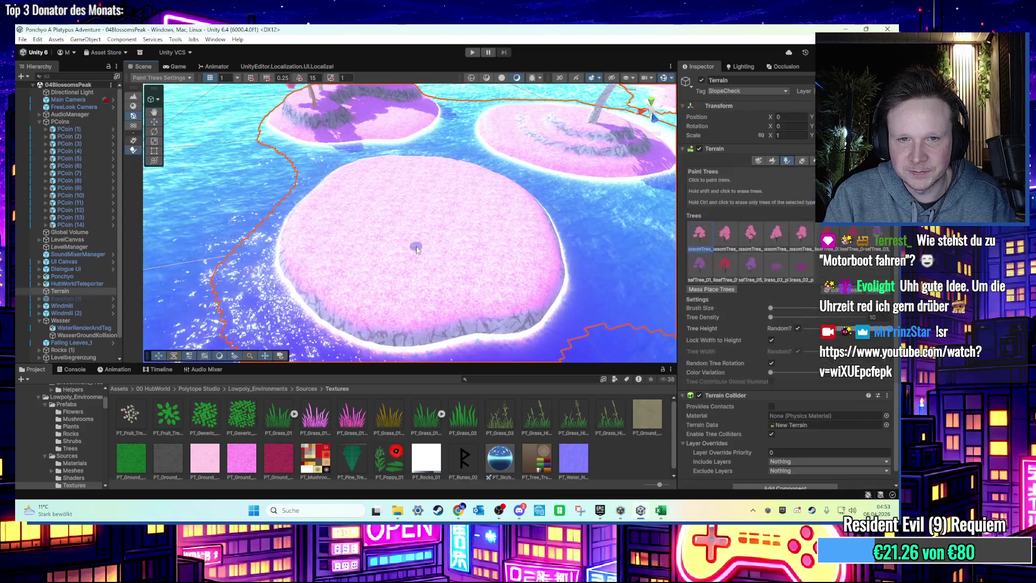
scroll(399, 256, "up", 4)
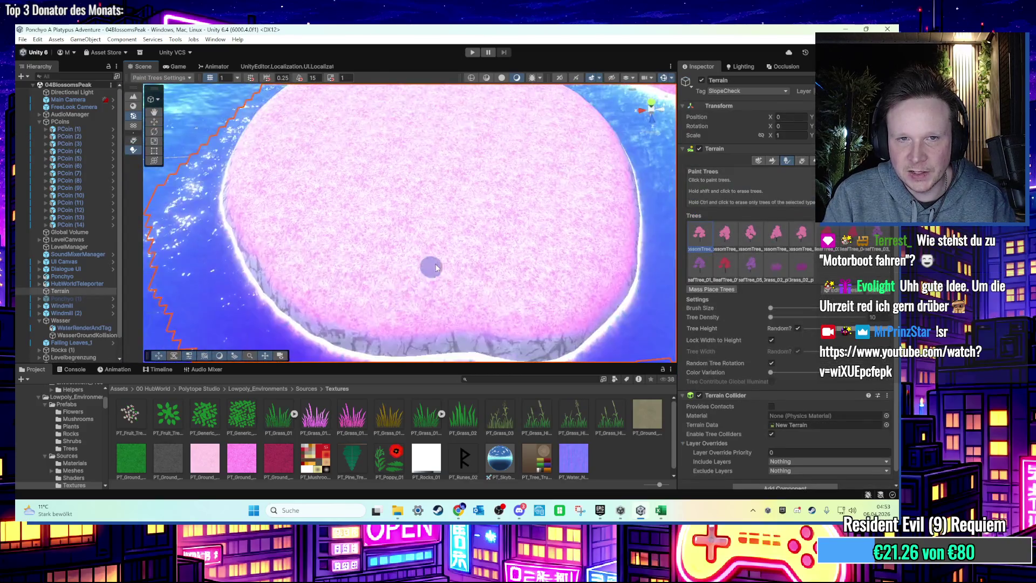
scroll(436, 267, "down", 2)
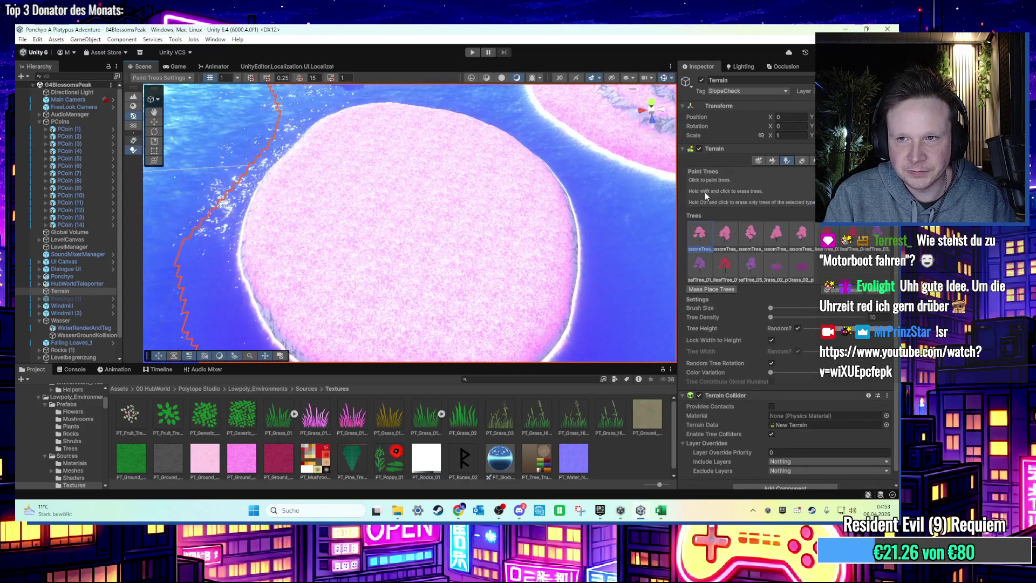
left_click(777, 163)
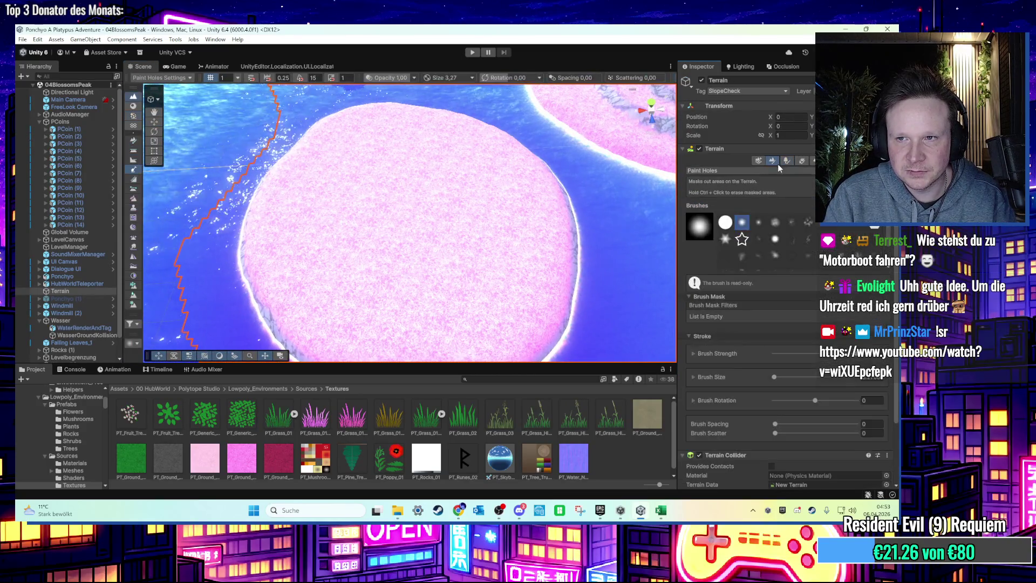
left_click(746, 172)
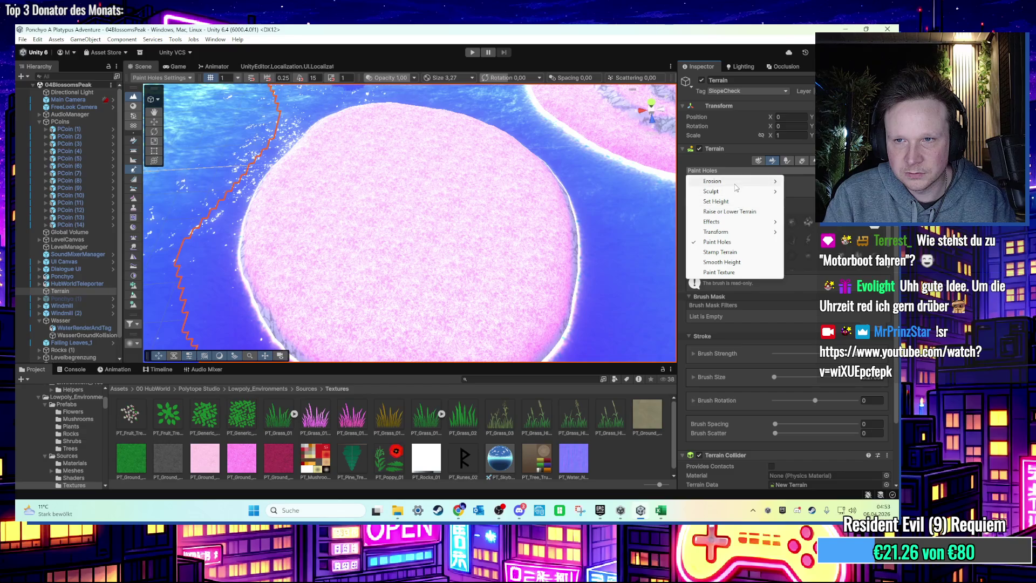
left_click(805, 212)
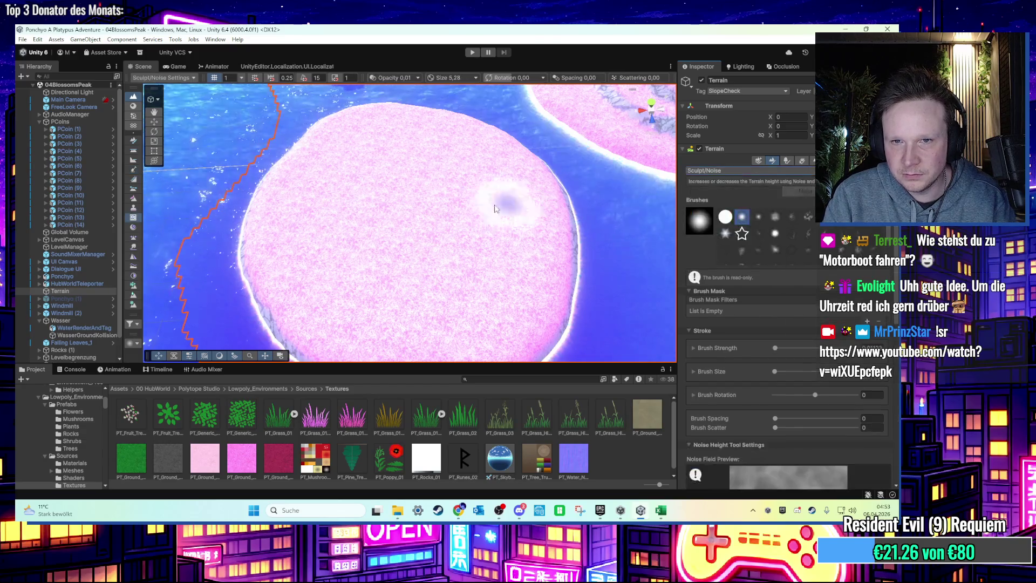
Step: Halve the brush size, raise brush strength, and sculpt a deep pit into the island centre
key("a")
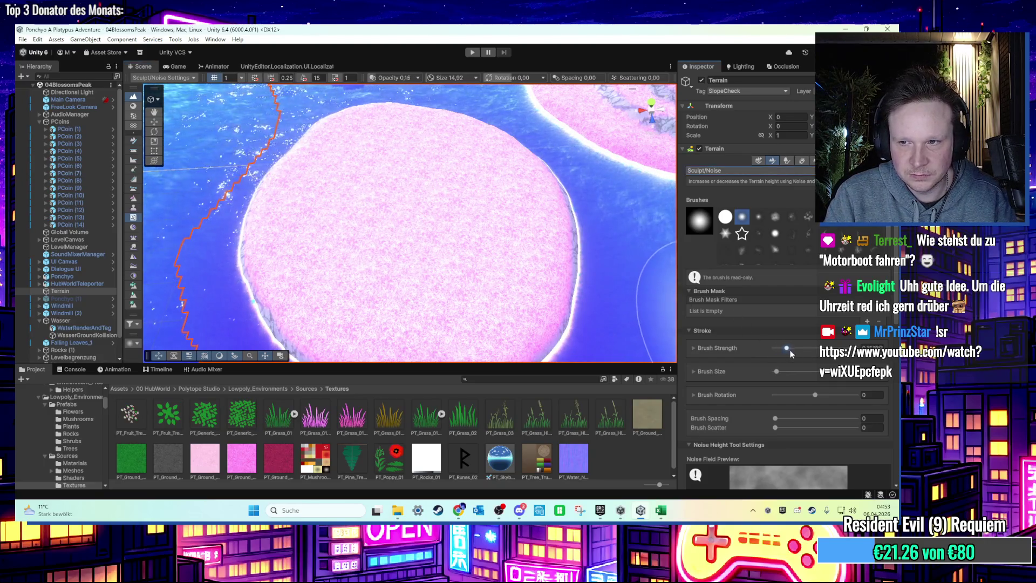
left_click_drag(786, 348, 816, 348)
left_click_drag(412, 245, 409, 236)
scroll(411, 236, "up", 6)
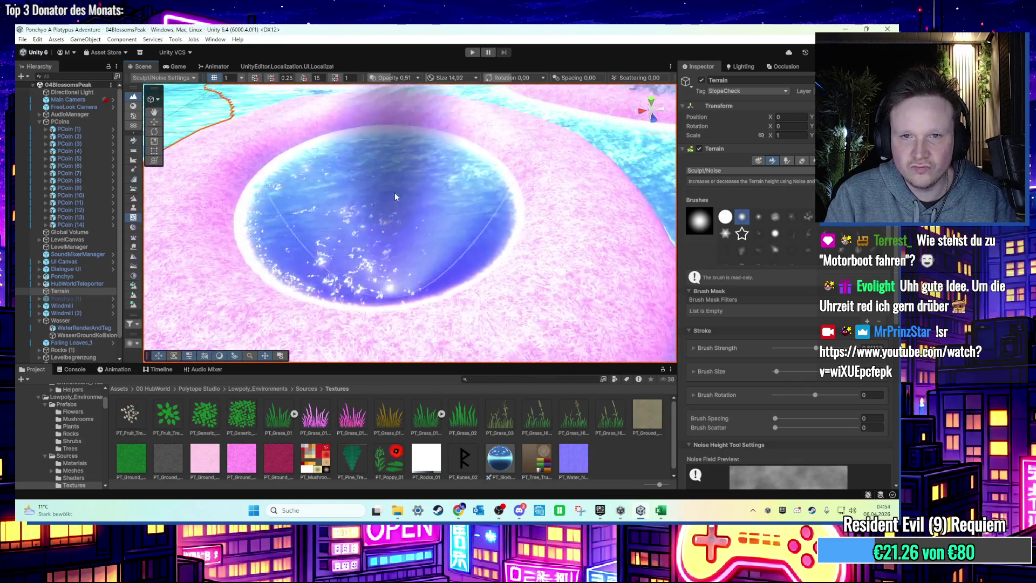
scroll(396, 183, "up", 5)
scroll(398, 169, "down", 5)
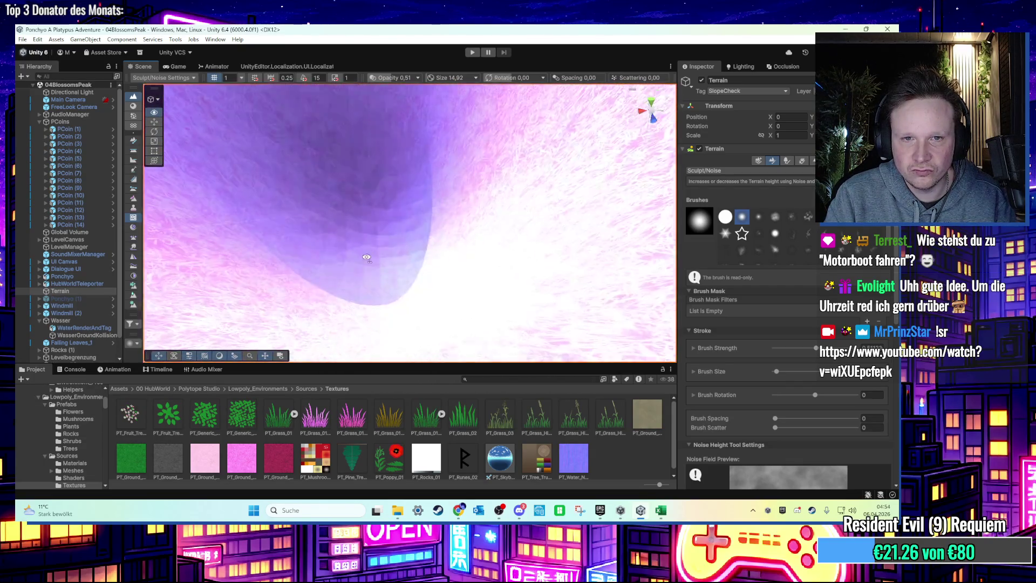
scroll(446, 242, "down", 5)
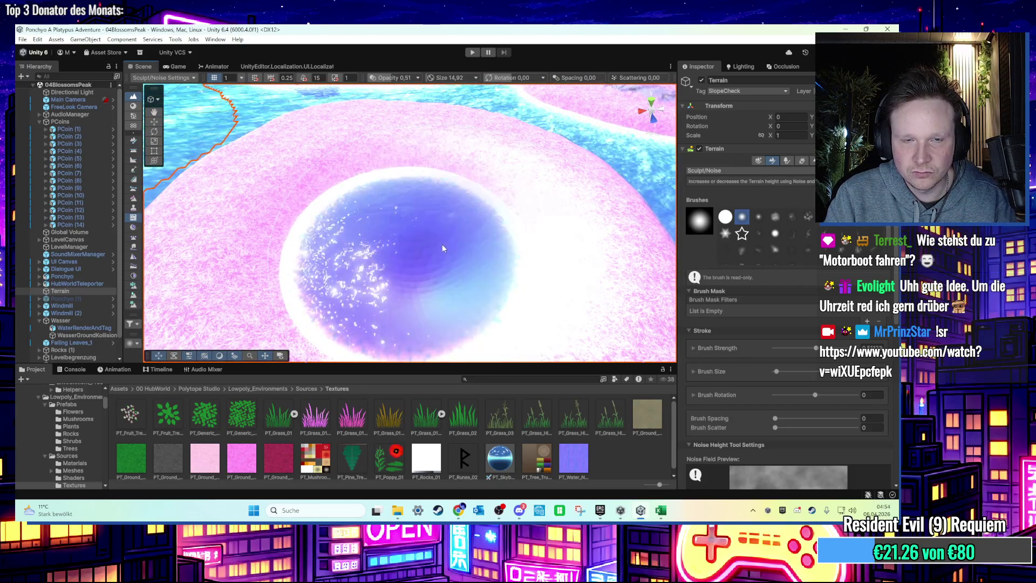
scroll(442, 244, "up", 3)
scroll(438, 232, "down", 5)
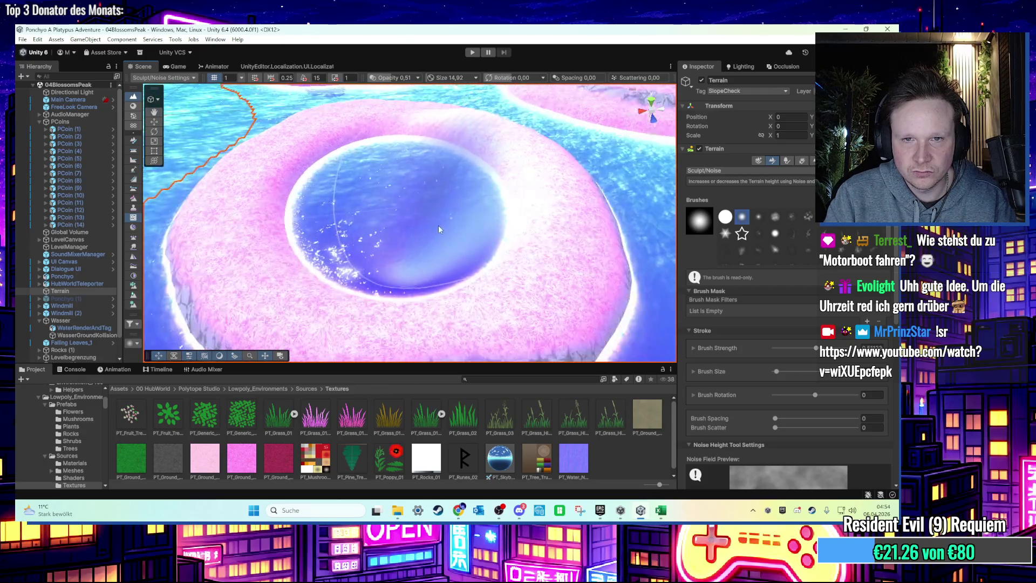
left_click(704, 170)
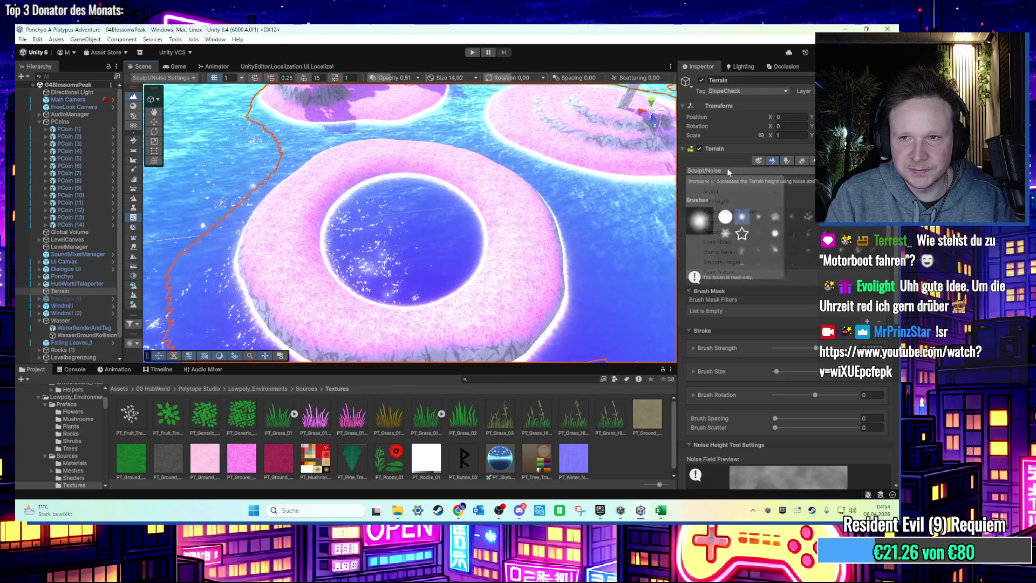
Step: Switch to Paint Texture with Rock_Layer and paint rock along the ring's inner edge
left_click(756, 262)
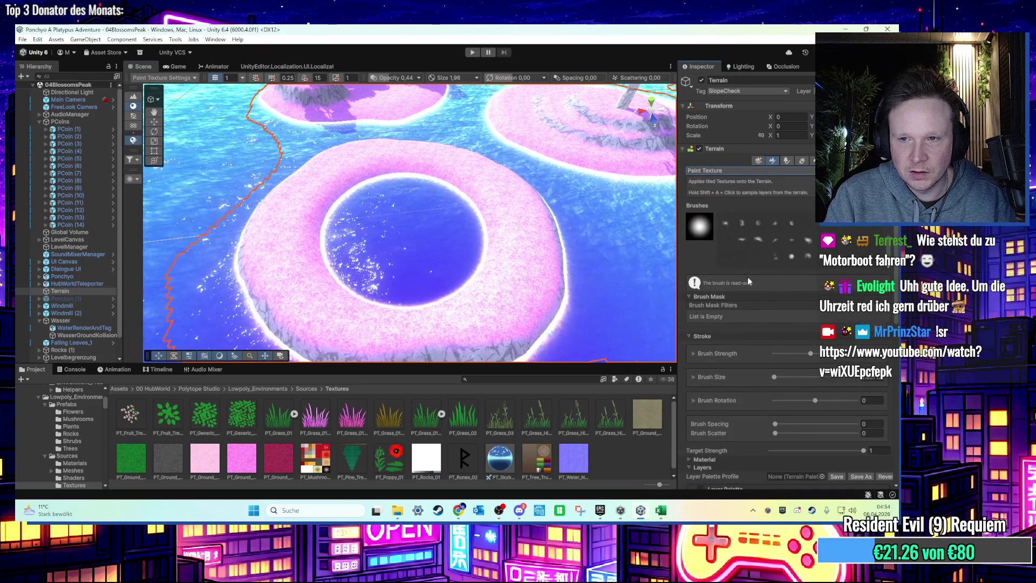
scroll(747, 277, "down", 5)
left_click(753, 425)
scroll(501, 251, "up", 1)
scroll(501, 251, "up", 3)
mouse_move(345, 211)
left_mouse_down()
mouse_move(452, 188)
mouse_move(480, 193)
mouse_move(562, 250)
left_mouse_up()
left_click_drag(232, 259, 254, 250)
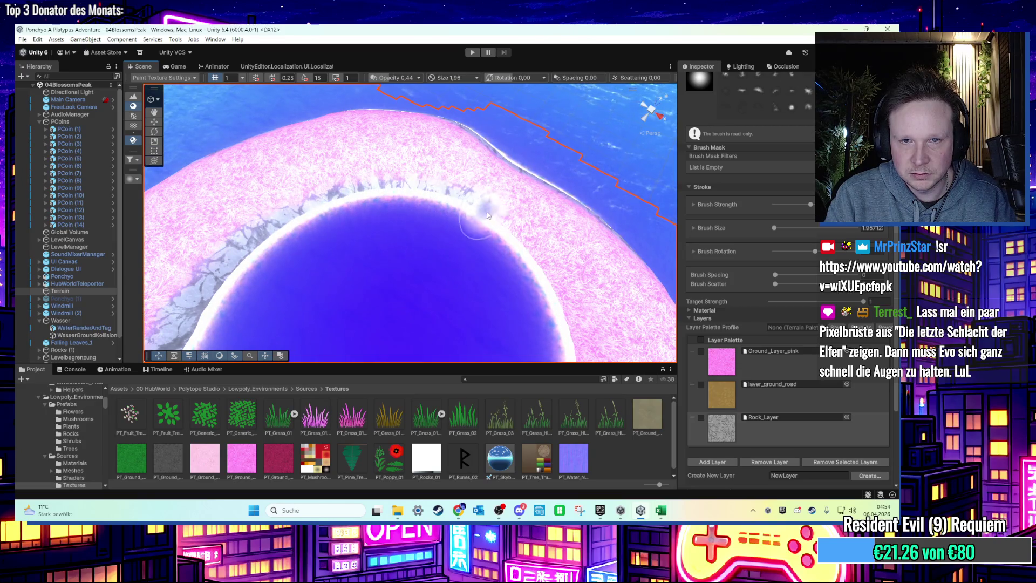
Step: Paint rock along more of the inner shoreline, then leave the terrain painting tool
mouse_move(487, 215)
left_mouse_down("alt")
mouse_move(341, 199)
mouse_move(368, 247)
left_mouse_up("alt")
mouse_move(271, 317)
left_mouse_down()
mouse_move(372, 222)
mouse_move(556, 219)
left_mouse_up()
scroll(555, 219, "down", 3)
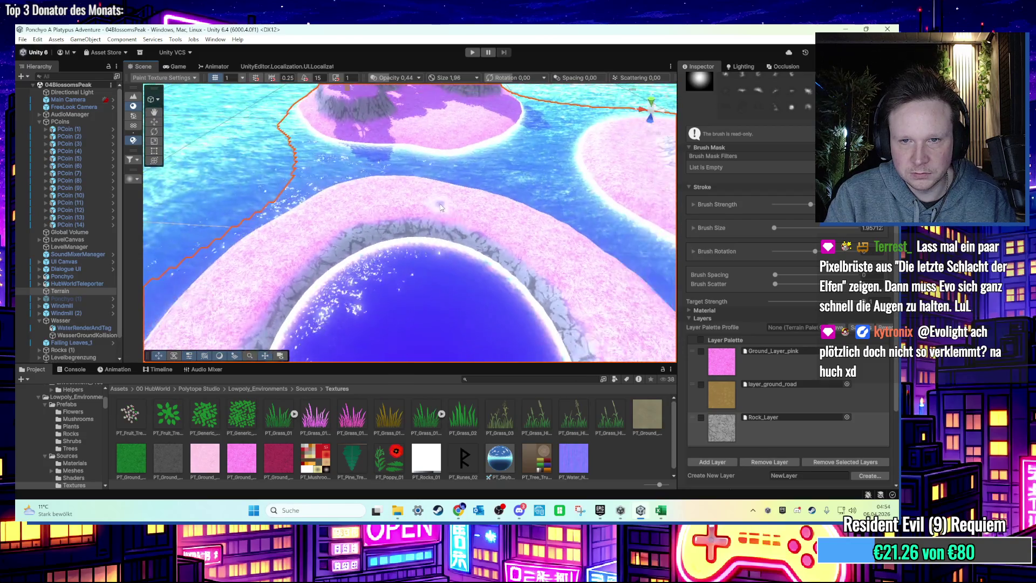
scroll(441, 208, "down", 10)
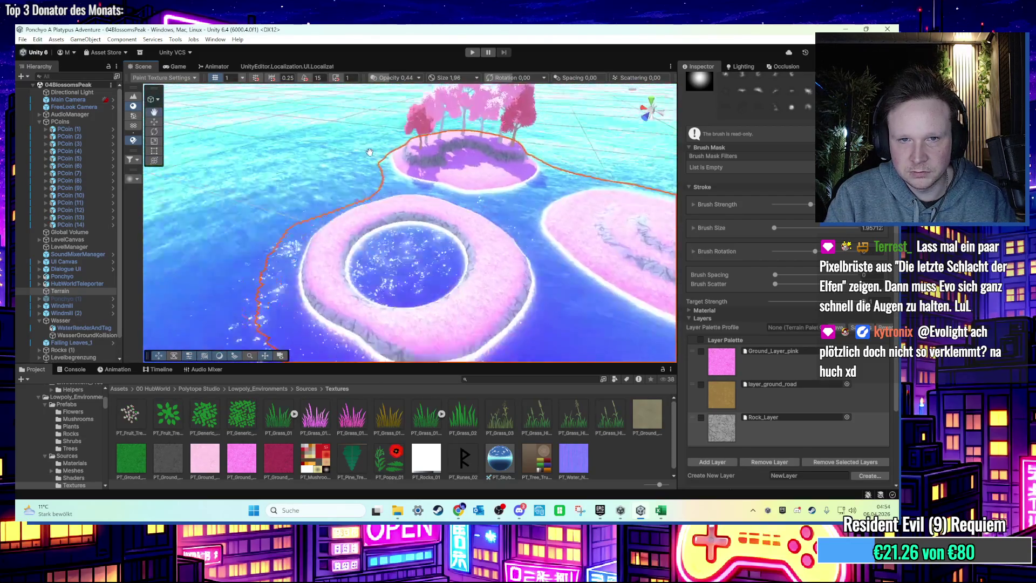
scroll(369, 152, "down", 10)
mouse_move(314, 126)
left_mouse_down()
mouse_move(300, 156)
mouse_move(303, 167)
mouse_move(302, 150)
mouse_move(324, 167)
mouse_move(307, 208)
mouse_move(252, 194)
left_mouse_up()
left_click(154, 112)
left_click_drag(232, 146, 380, 196)
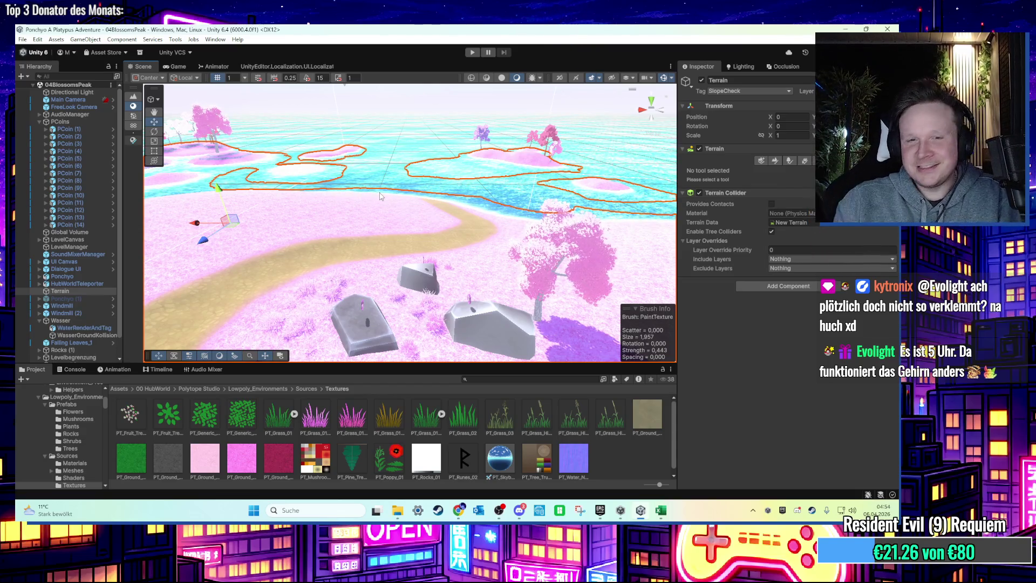
Step: Fly the Scene view over the island path and select the UI Canvas object
mouse_move(545, 345)
left_mouse_down()
mouse_move(331, 181)
mouse_move(335, 219)
mouse_move(327, 216)
mouse_move(455, 211)
mouse_move(427, 239)
mouse_move(370, 260)
mouse_move(493, 248)
mouse_move(377, 247)
mouse_move(400, 256)
left_mouse_up()
left_click(331, 181)
scroll(324, 261, "down", 2)
mouse_move(463, 235)
left_mouse_down()
mouse_move(478, 200)
mouse_move(420, 242)
mouse_move(430, 249)
mouse_move(355, 220)
mouse_move(420, 240)
mouse_move(342, 274)
mouse_move(355, 277)
mouse_move(356, 302)
mouse_move(354, 262)
mouse_move(487, 72)
left_mouse_up()
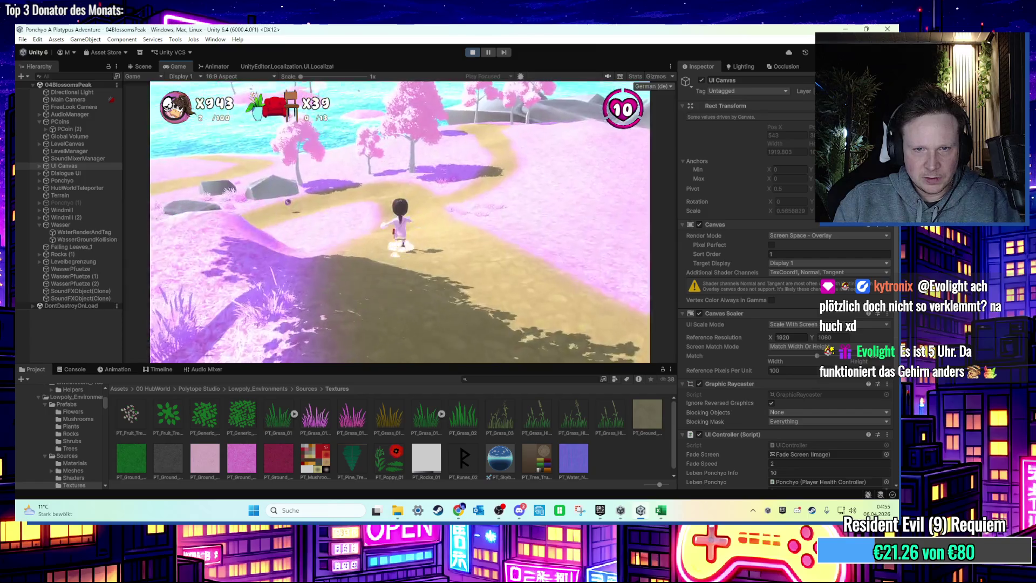
Step: Open the in-game pause menu, browse Optionen, and resume the game
key("Escape")
left_click(407, 221)
key("Escape")
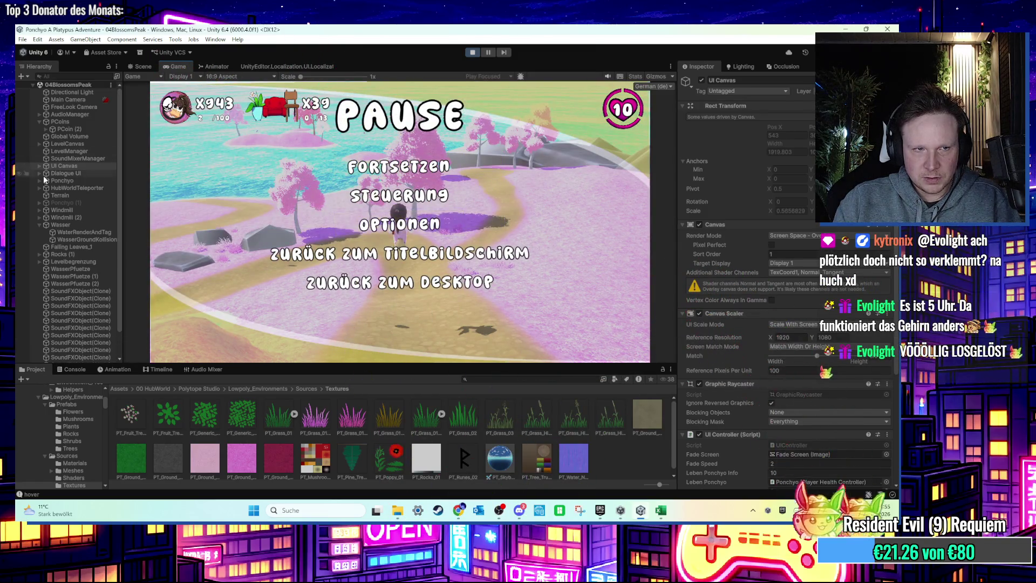
key("Escape")
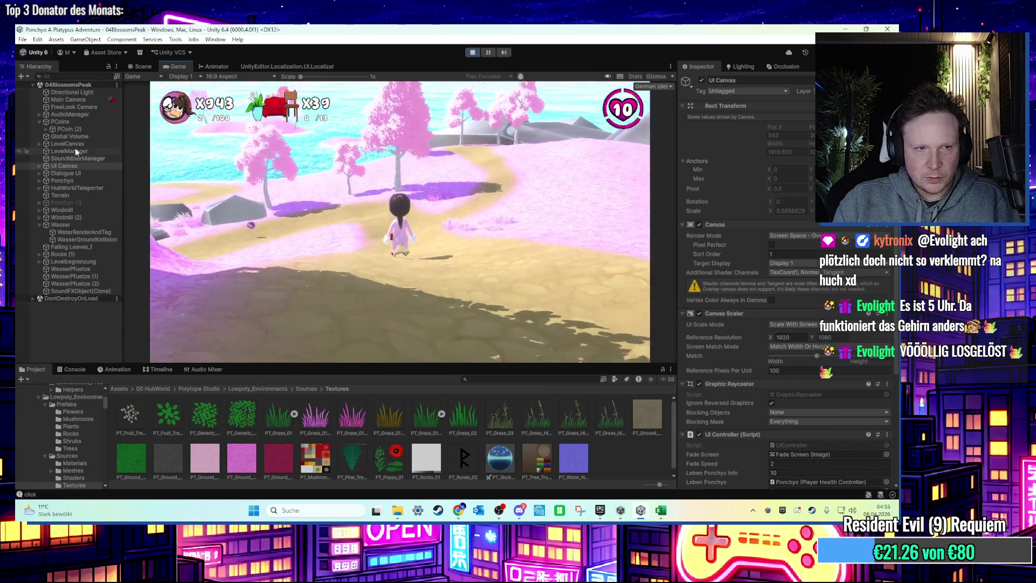
Step: Inspect SoundMixerManager, expand AudioManager and SFX in the Hierarchy, and stop the playtest
left_click(47, 158)
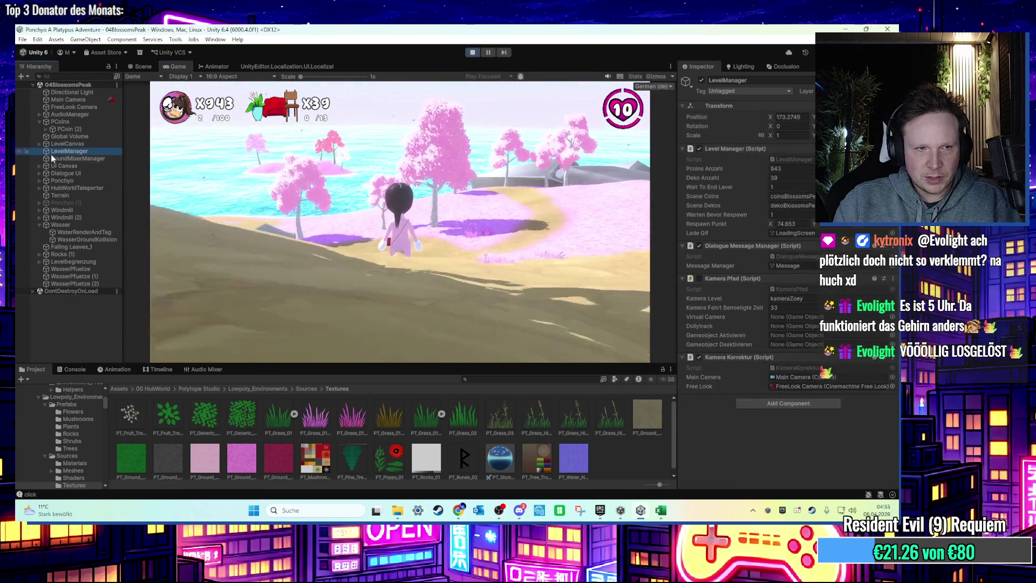
left_click(39, 114)
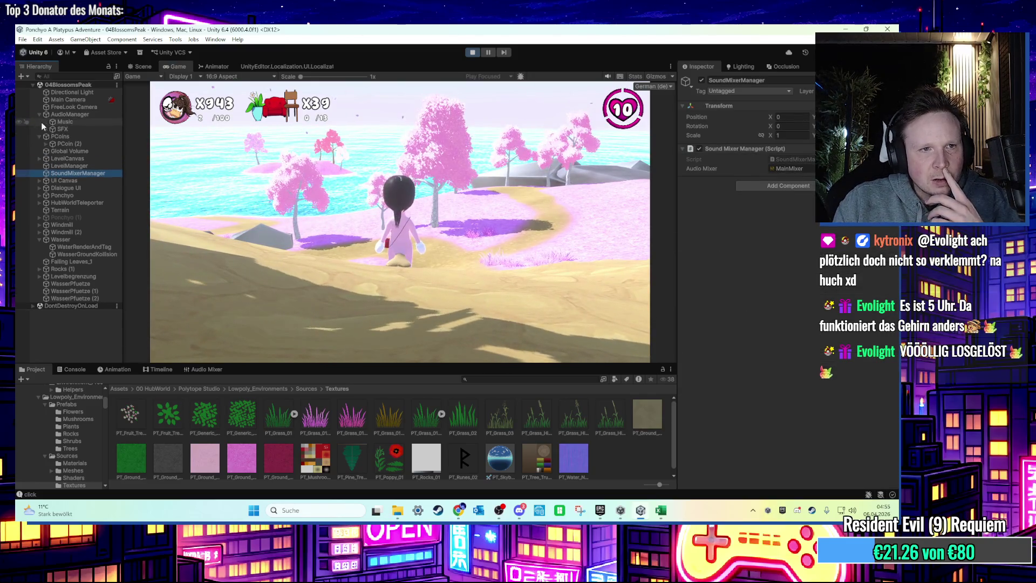
left_click(46, 129)
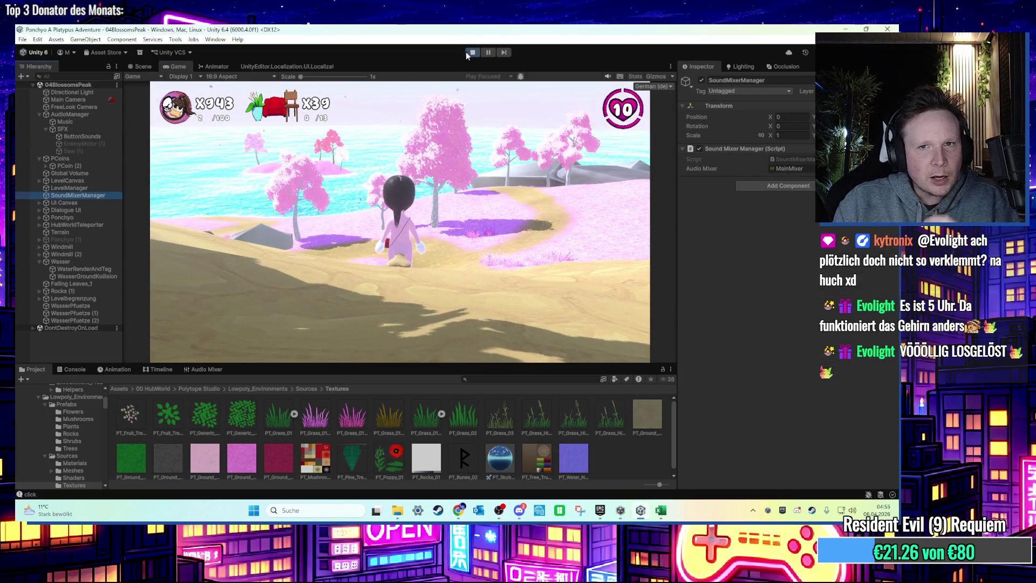
left_click(466, 51)
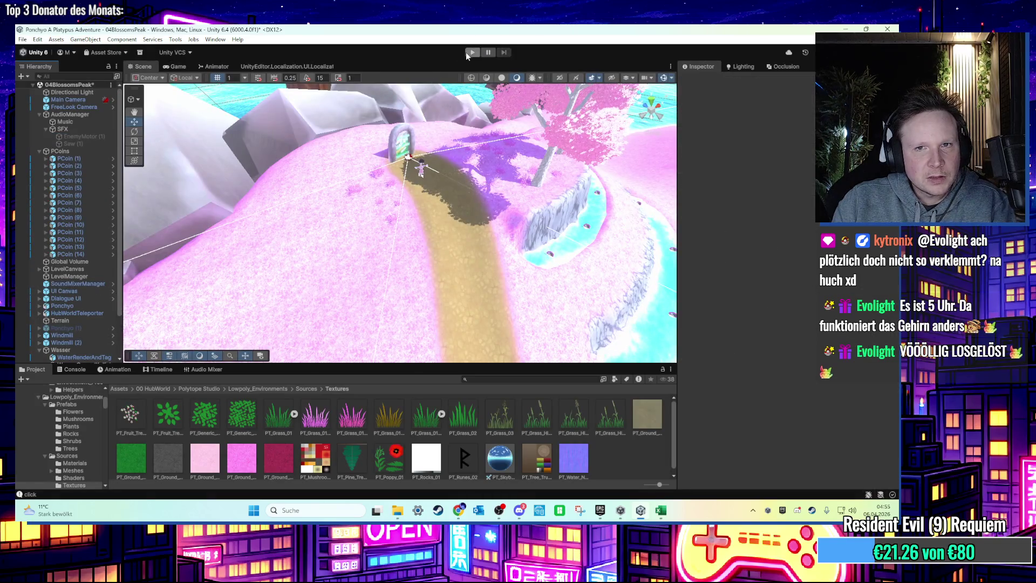
left_click(467, 53)
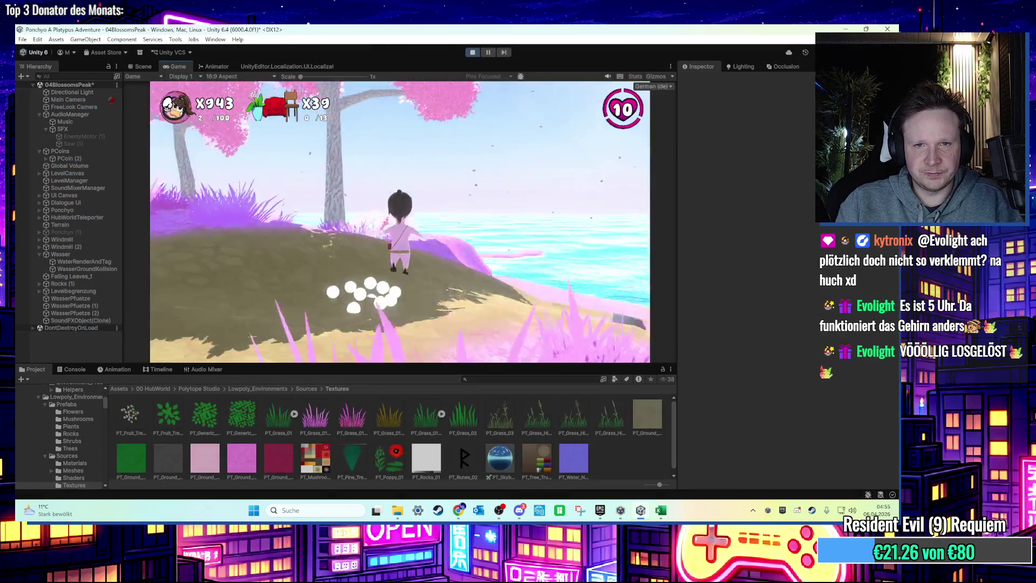
key("Escape")
left_click(401, 222)
left_click(399, 219)
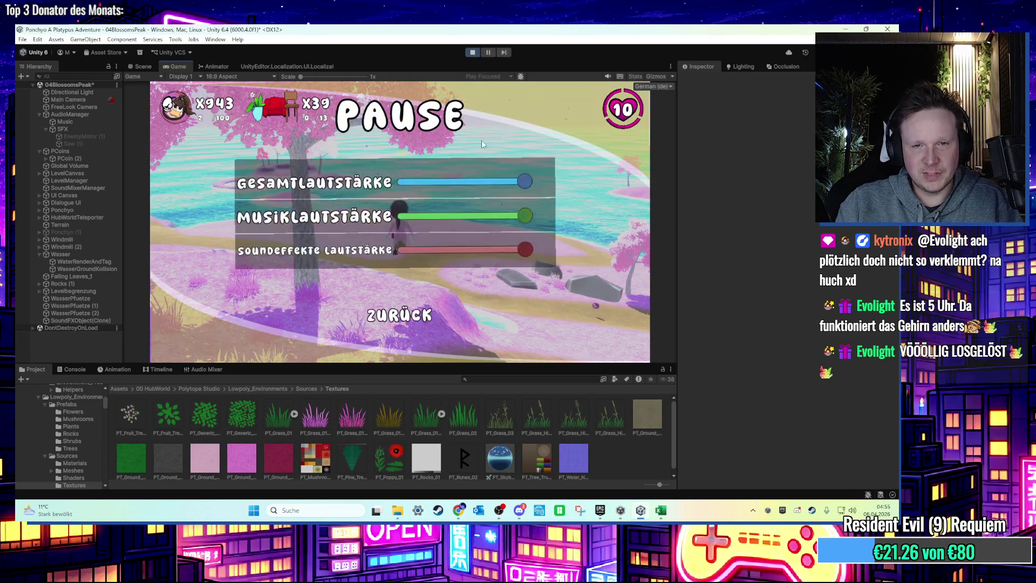
left_click(397, 312)
key("ctrl+p")
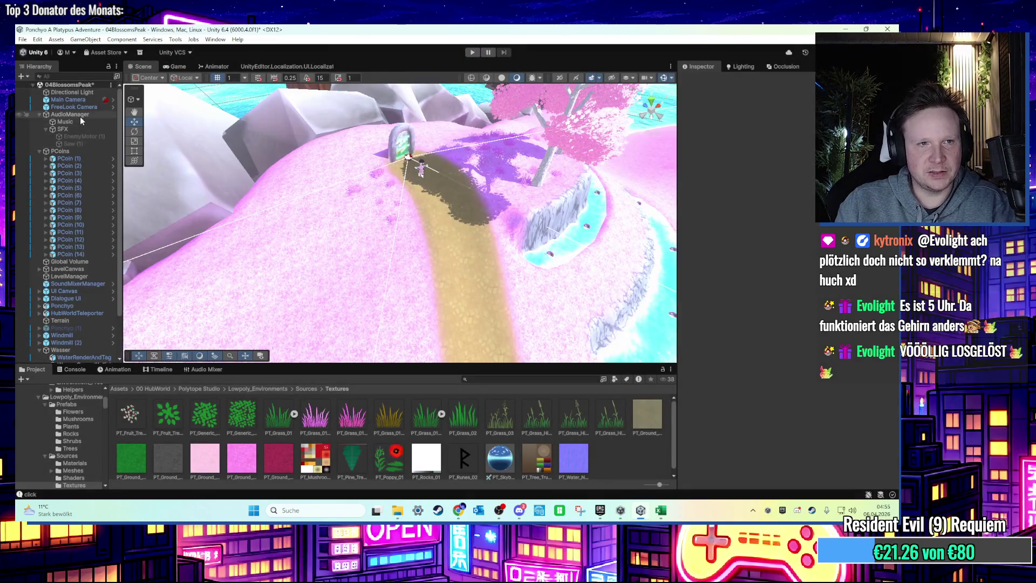
Step: Delete the UI Canvas, restore it via undo, redo and undo, and start a playtest
left_click(78, 121)
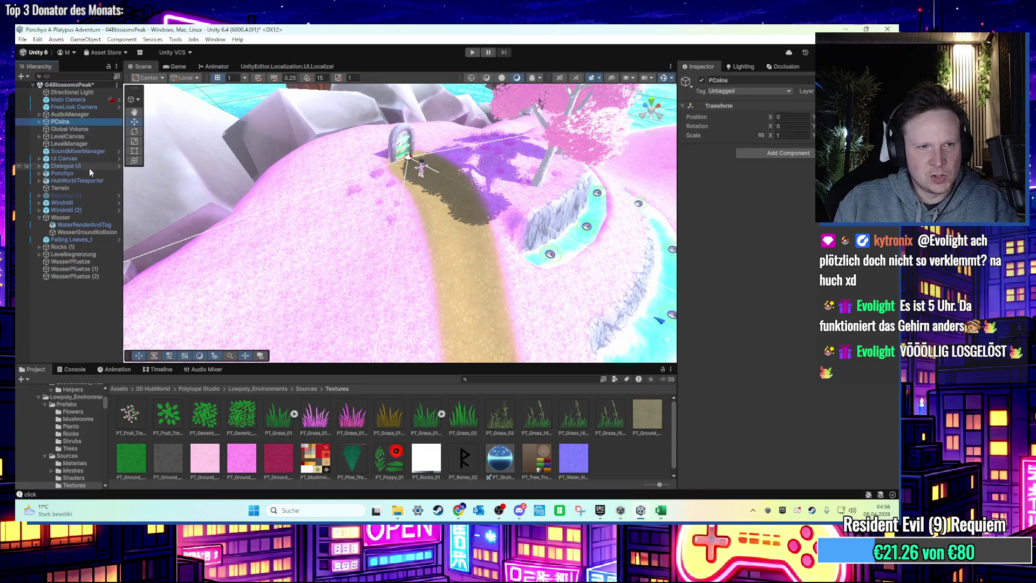
left_click(84, 159)
key("Delete")
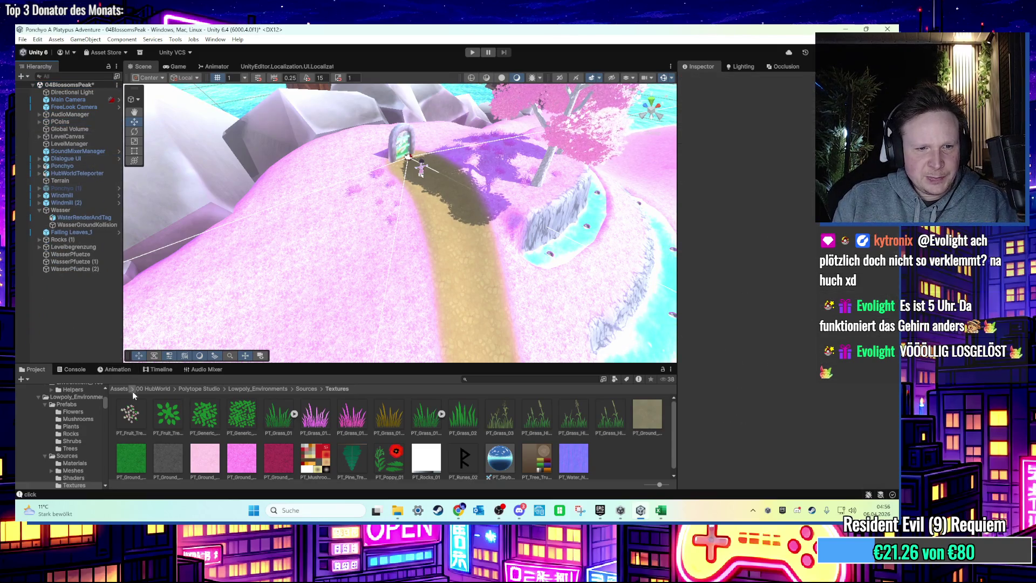
key("ctrl+z")
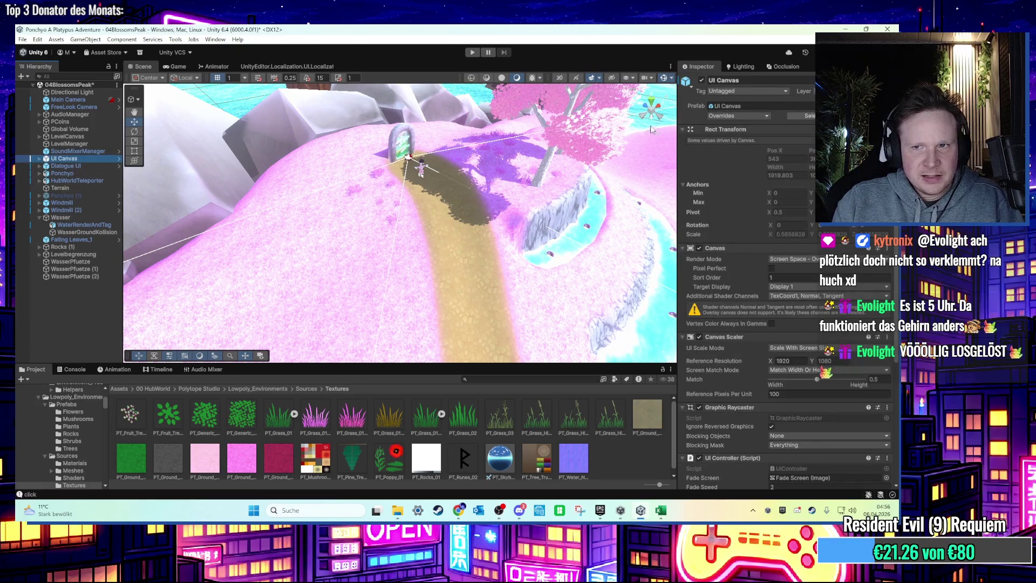
left_click(724, 106)
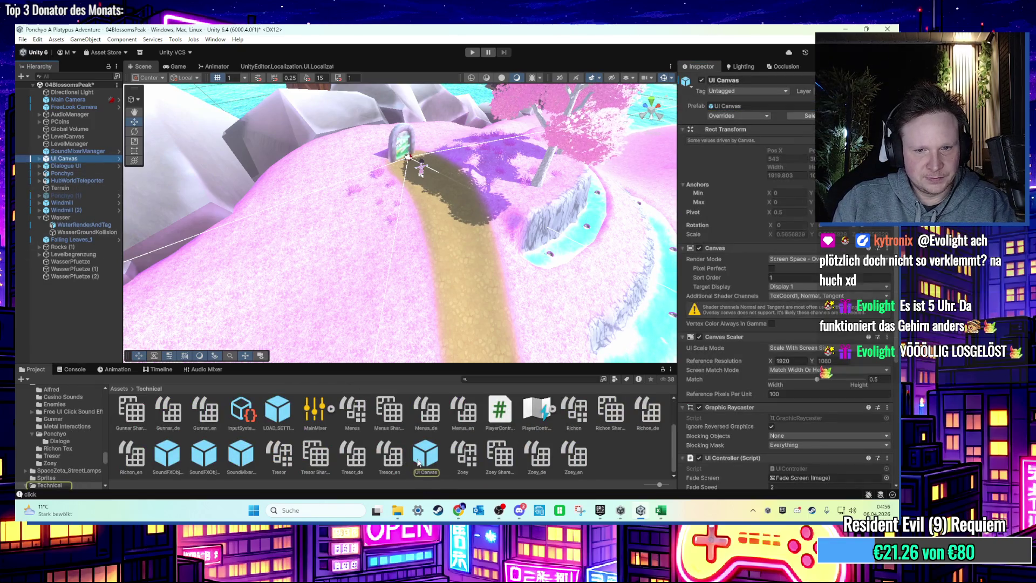
key("ctrl+y")
key("ctrl+z")
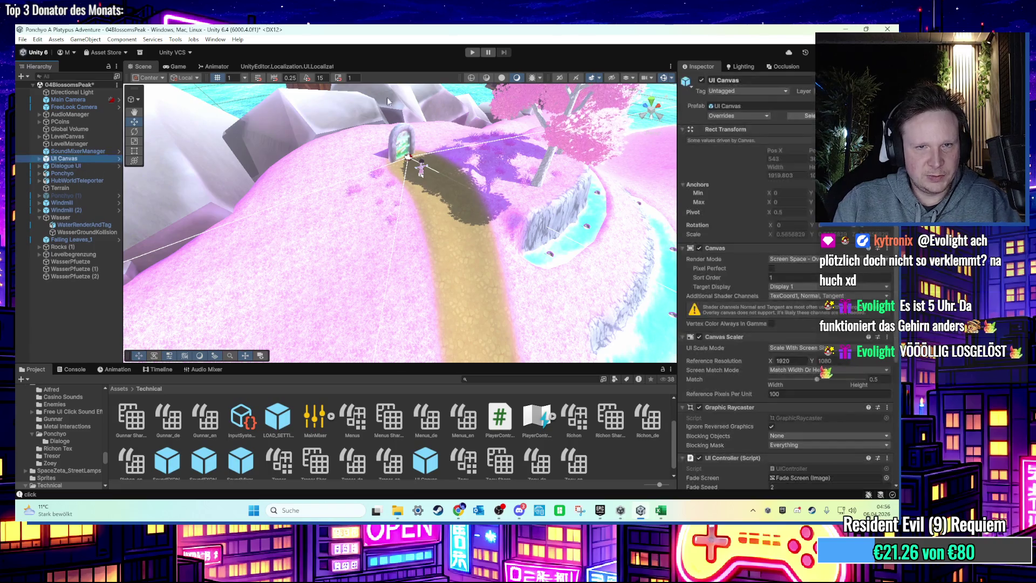
left_click(471, 53)
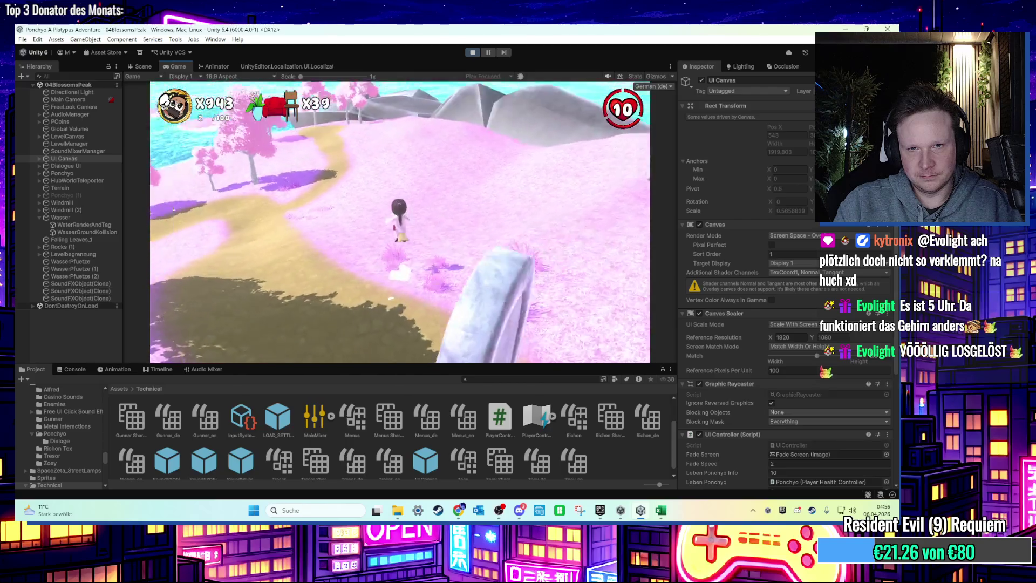
Step: Check the Optionen > Audio volume settings in the pause menu, then go back
key("Escape")
left_click(404, 216)
left_click(413, 215)
key("Escape")
key("Escape")
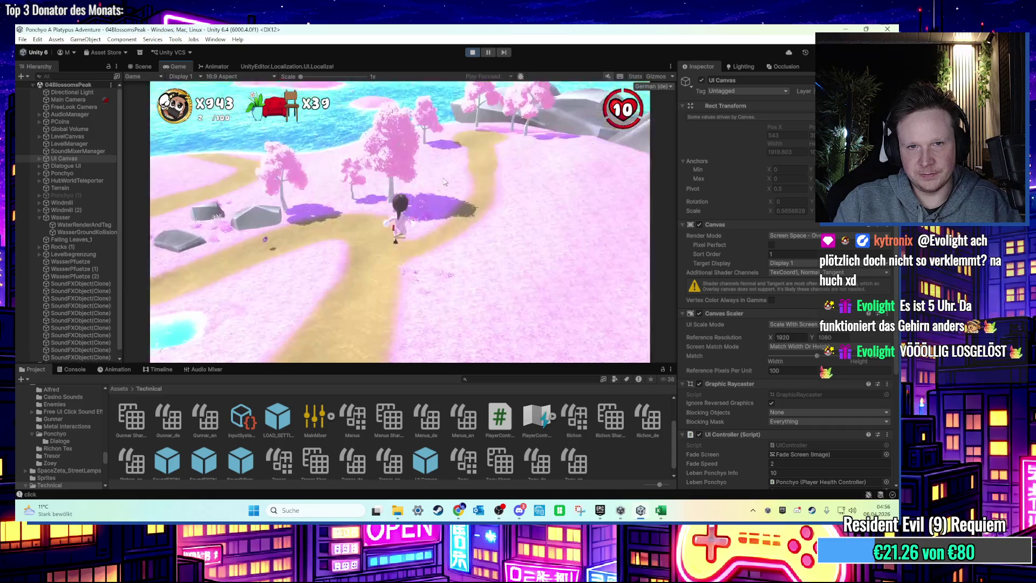
Step: Run the character across the pink meadow onto the white rocks by the shore
key("w")
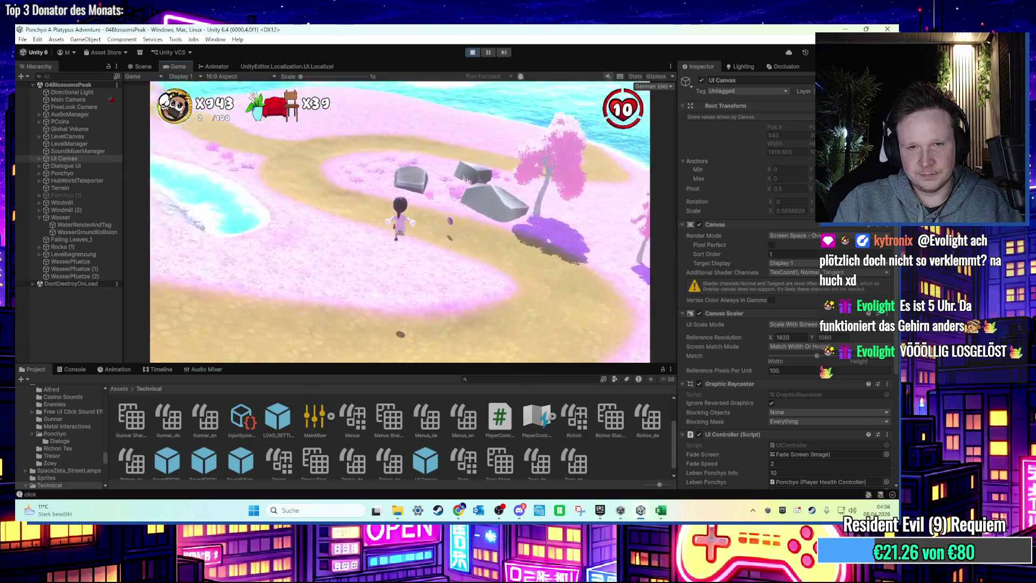
key("w")
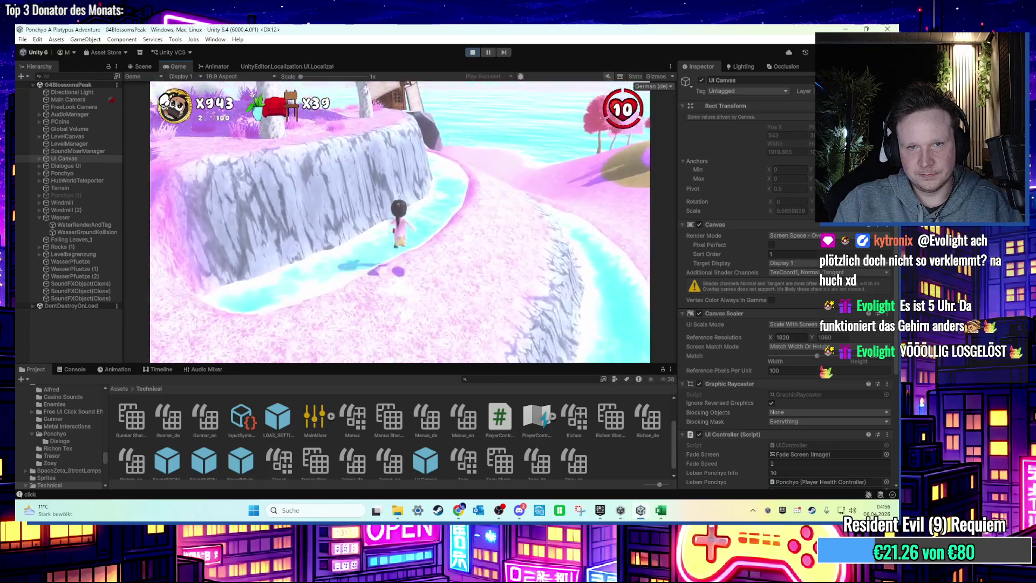
key("w")
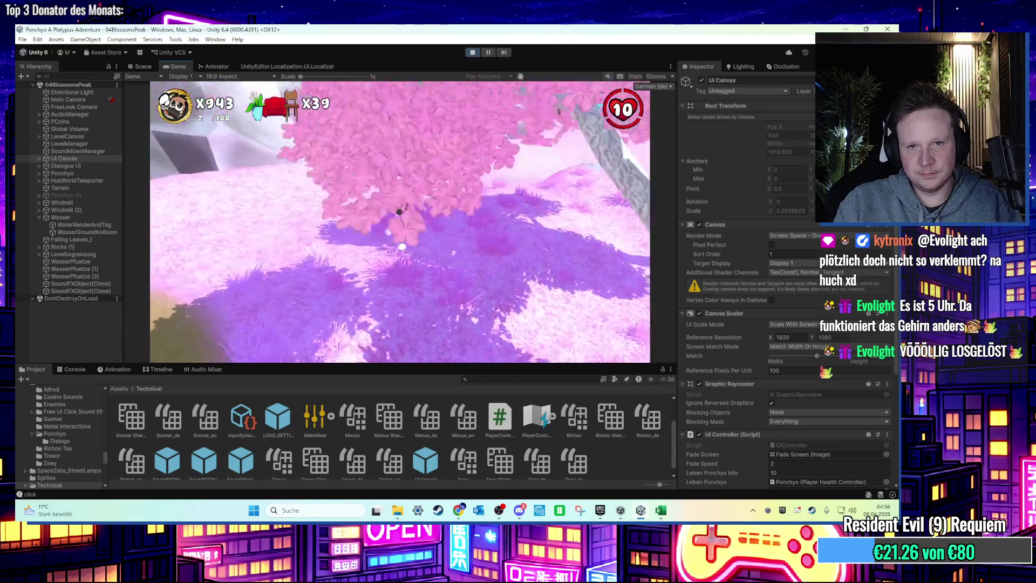
key("w")
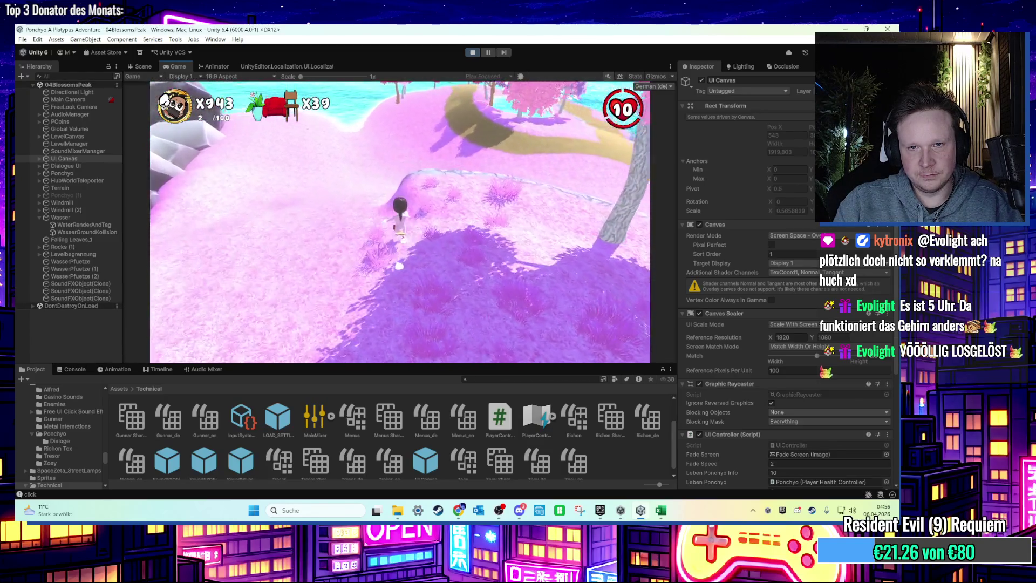
key("w")
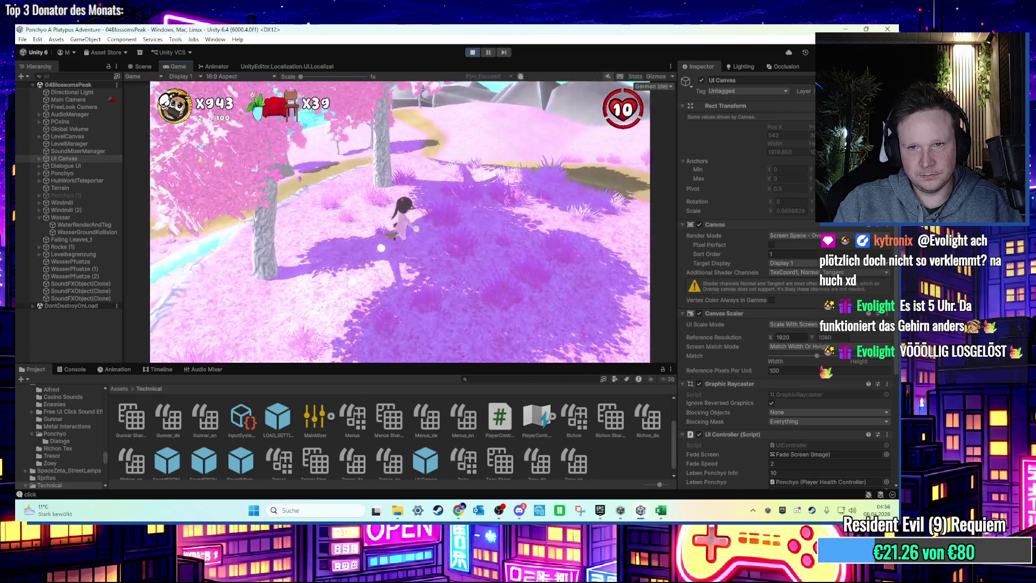
key("w")
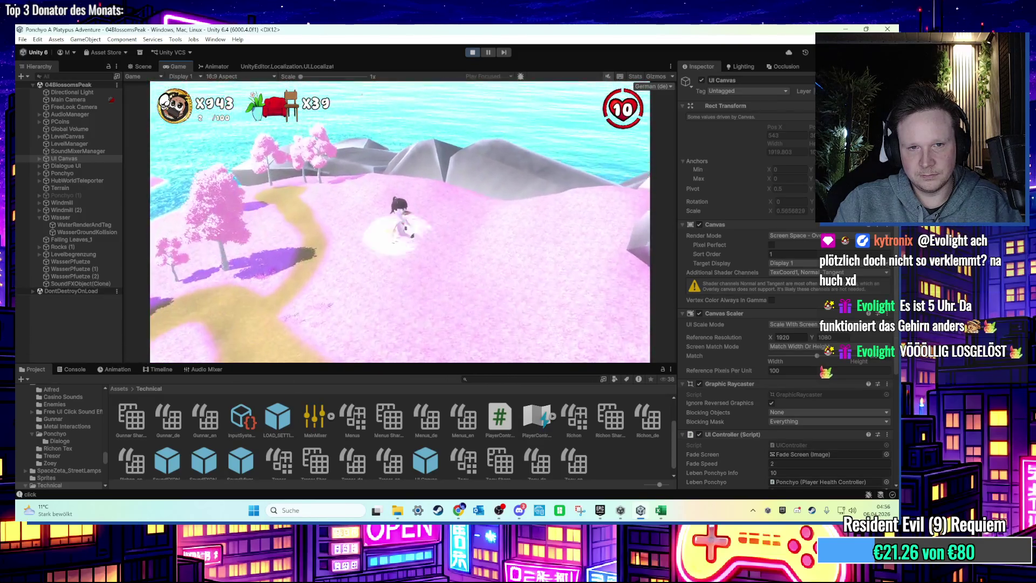
key("w")
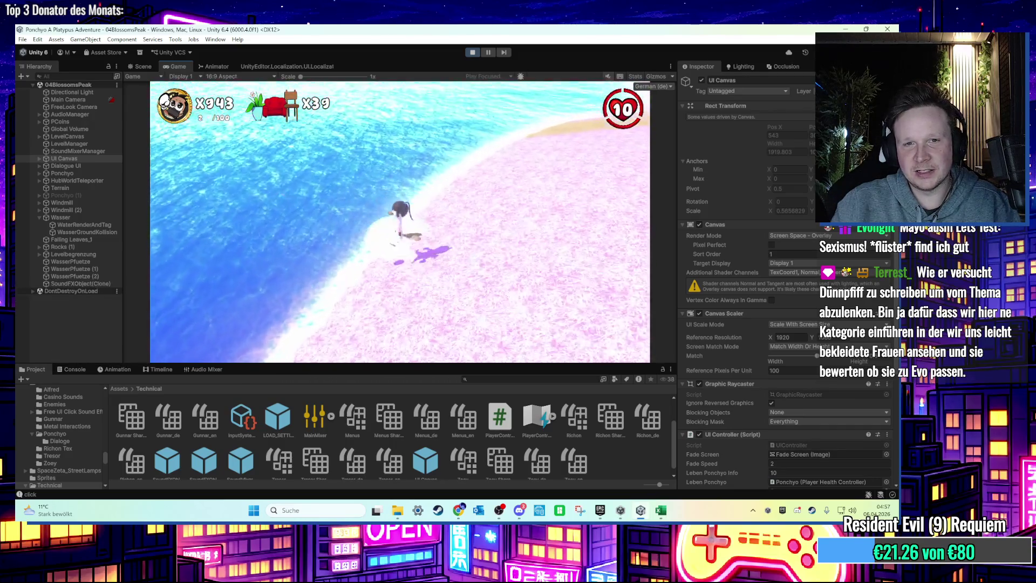
key("super")
key("super")
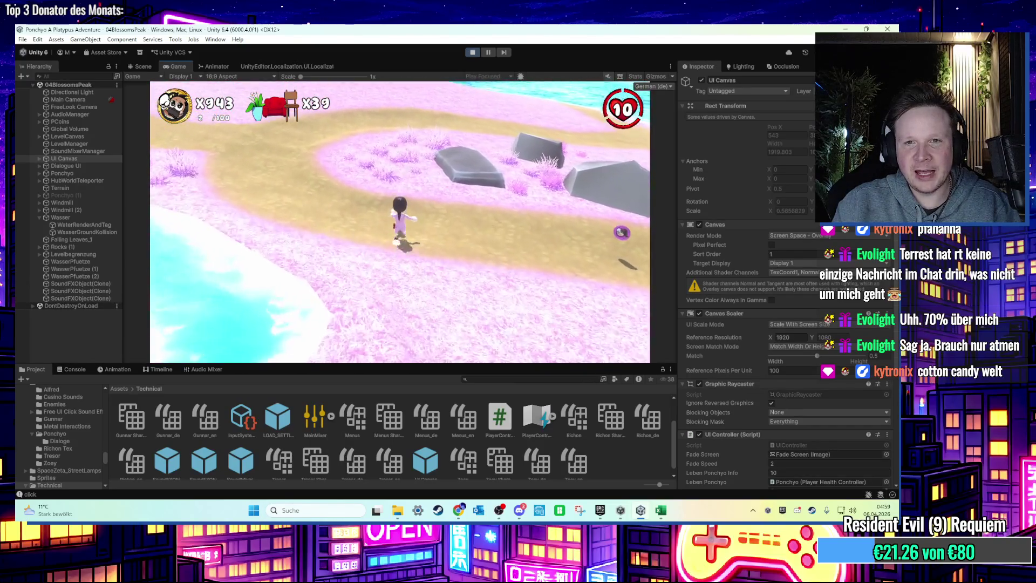
Step: Jump the character over rocks and run across the beach, pink field and stone path
key("space")
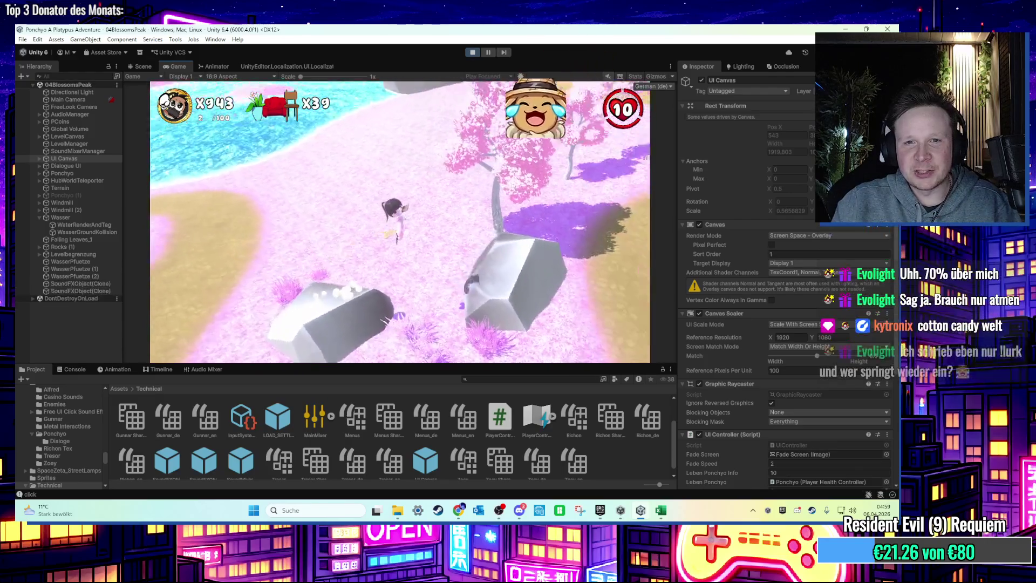
key("w")
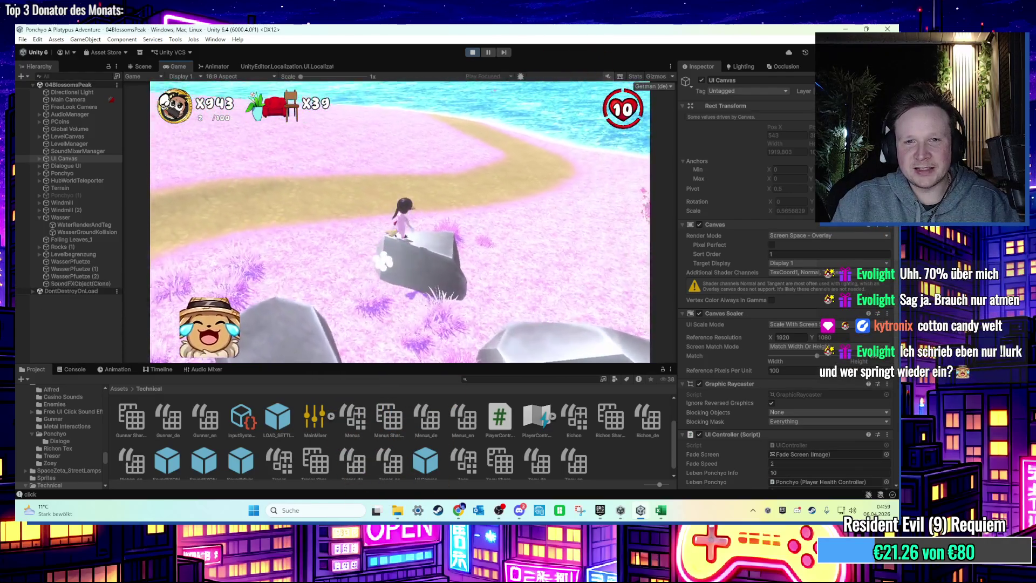
key("space")
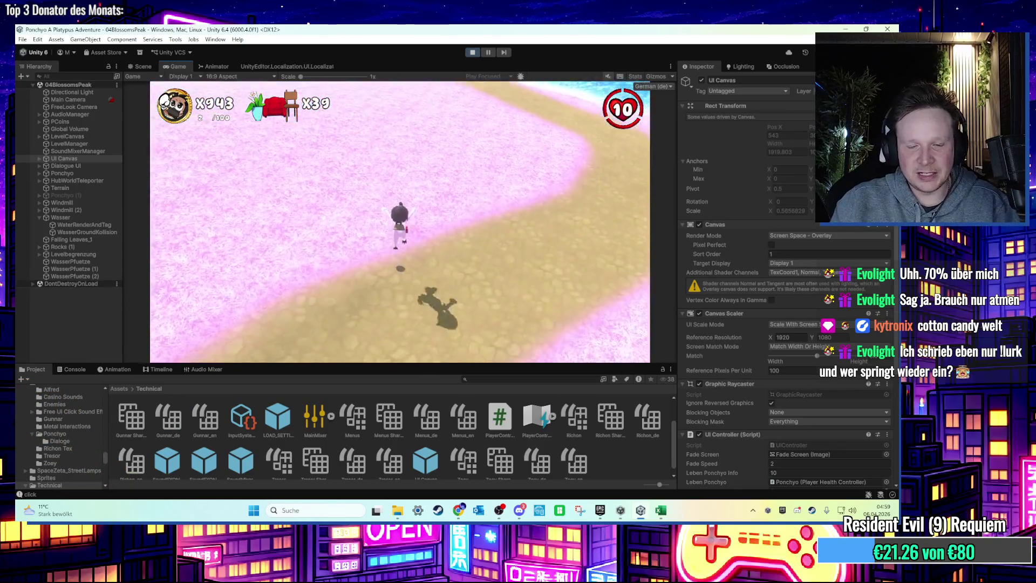
key("w")
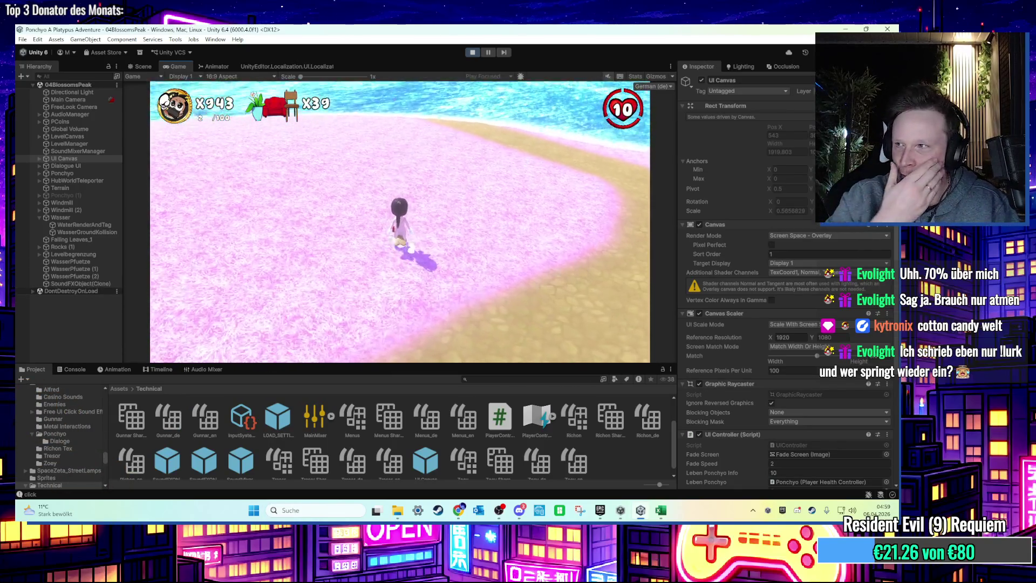
key("w")
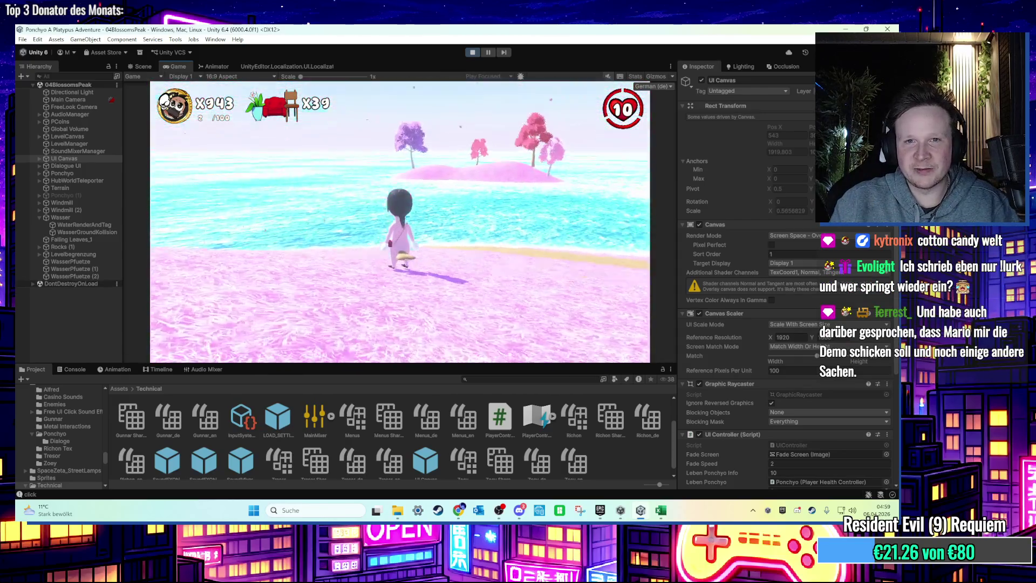
key("w")
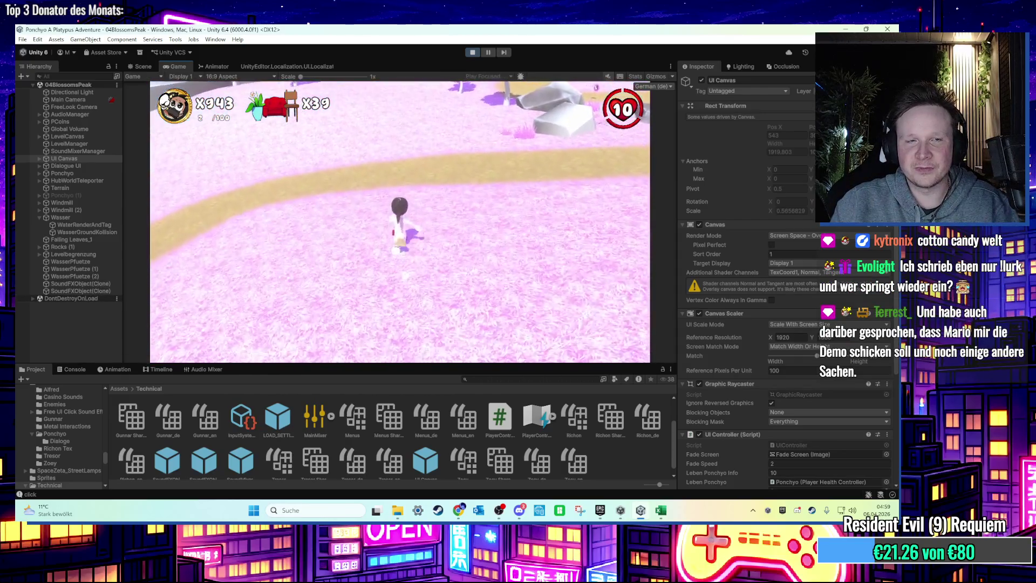
key("w")
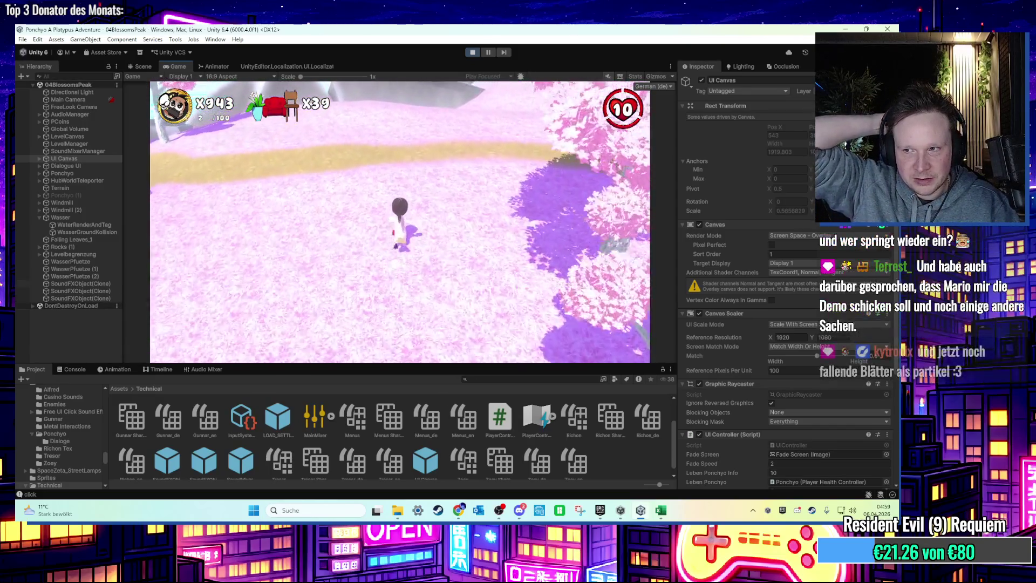
Step: Run toward the blossom tree and the sea, then bring up the Windows Start menu
key("w")
key("w")
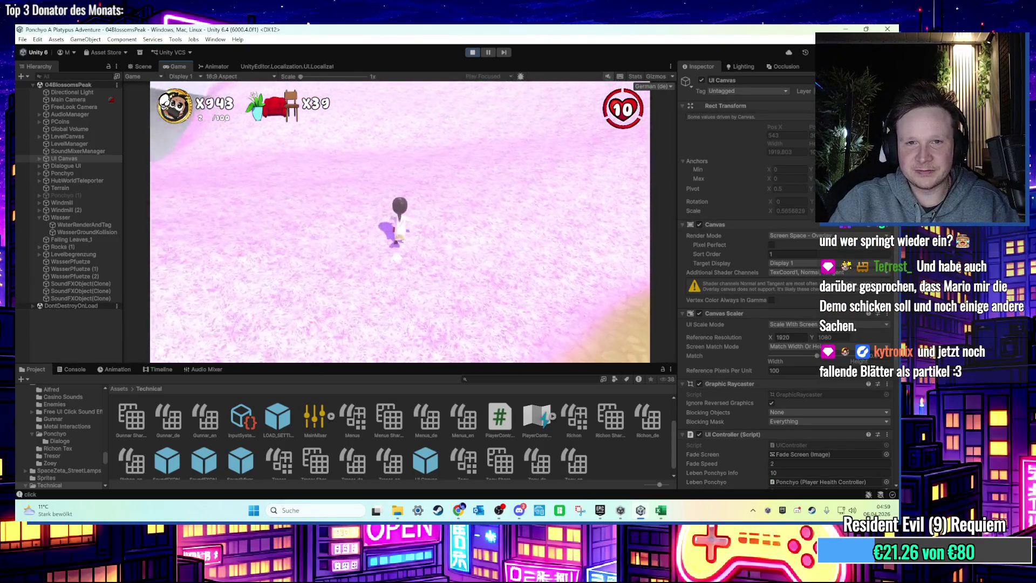
key("w")
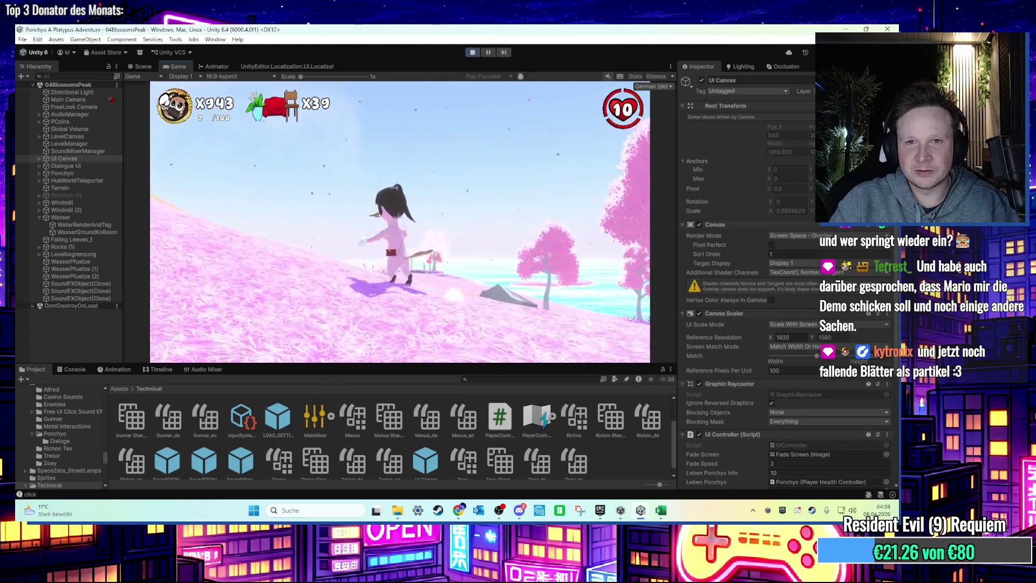
key("a")
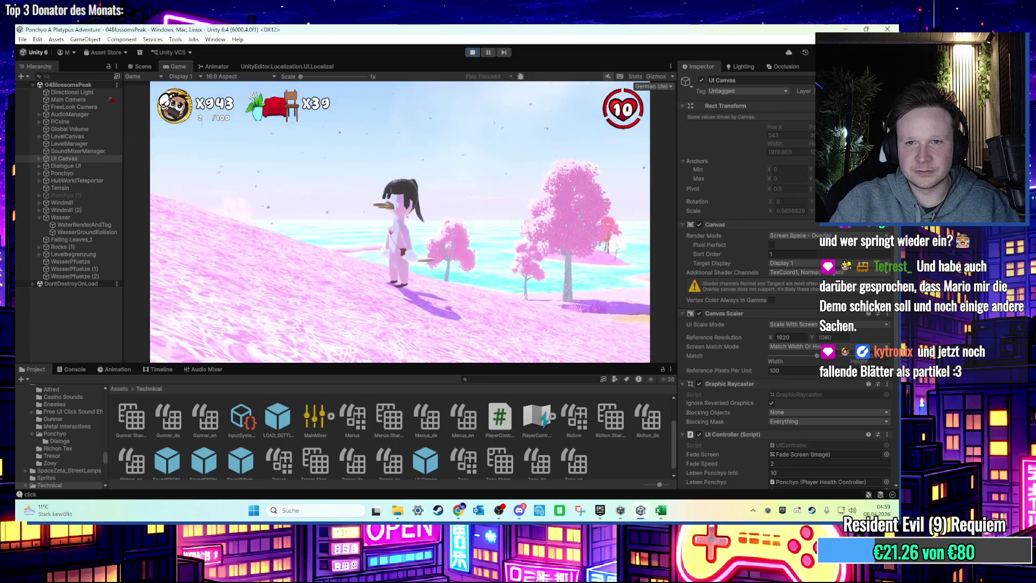
key("w")
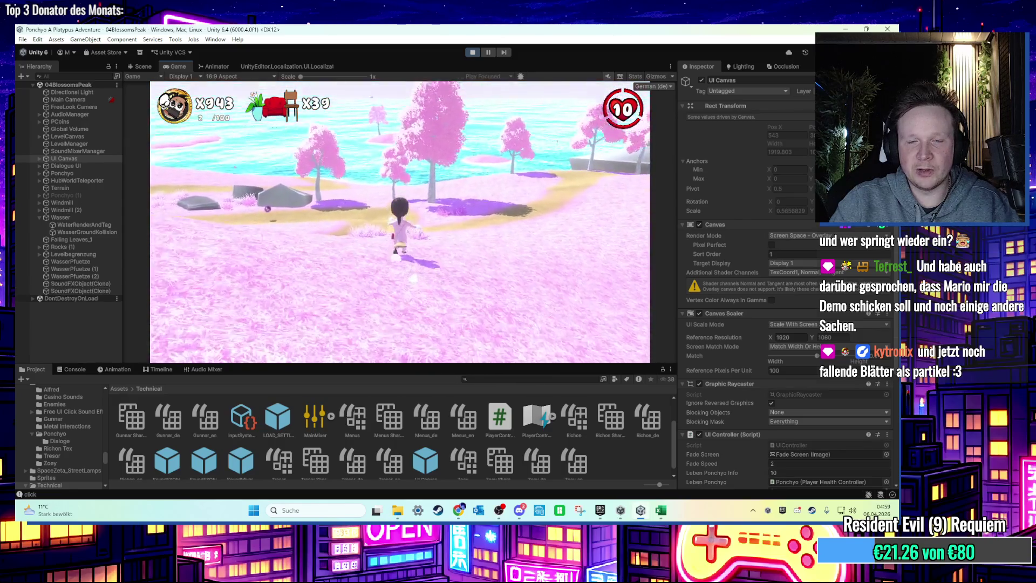
key("a")
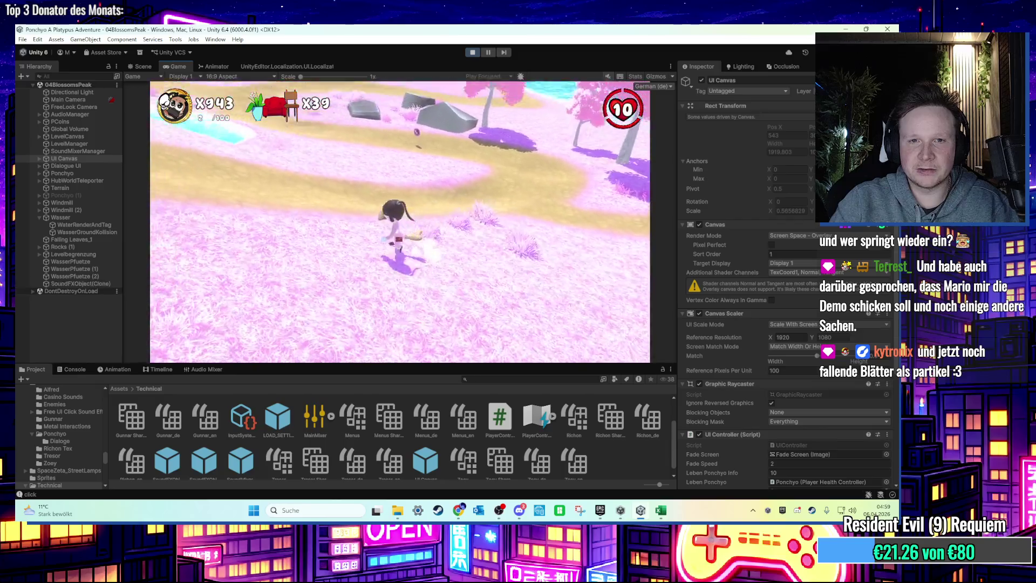
key("w")
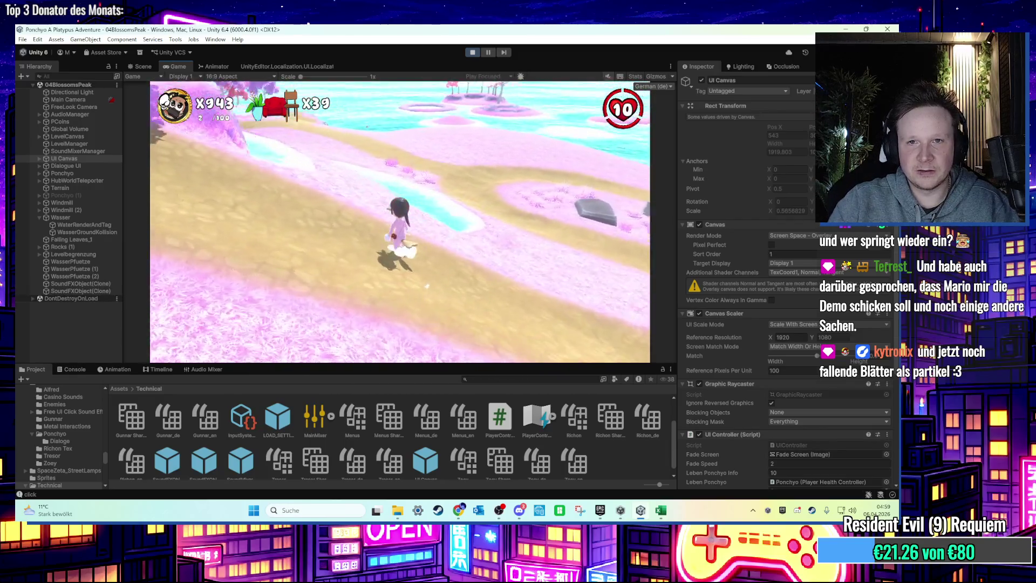
key("super")
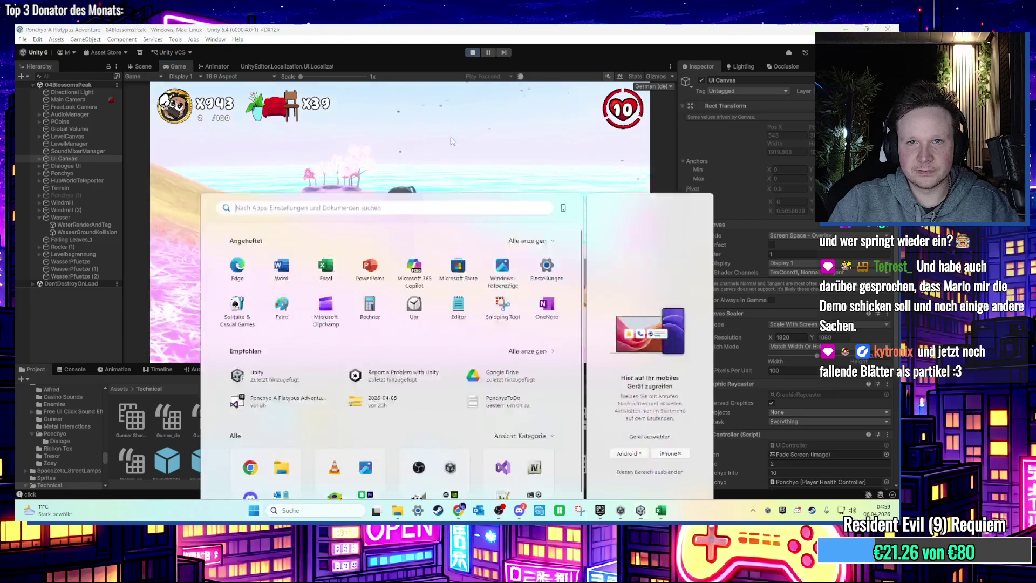
Step: Exit Play mode, collapse the Wasser group, and move Global Volume below FreeLook Camera
key("super")
key("ctrl+p")
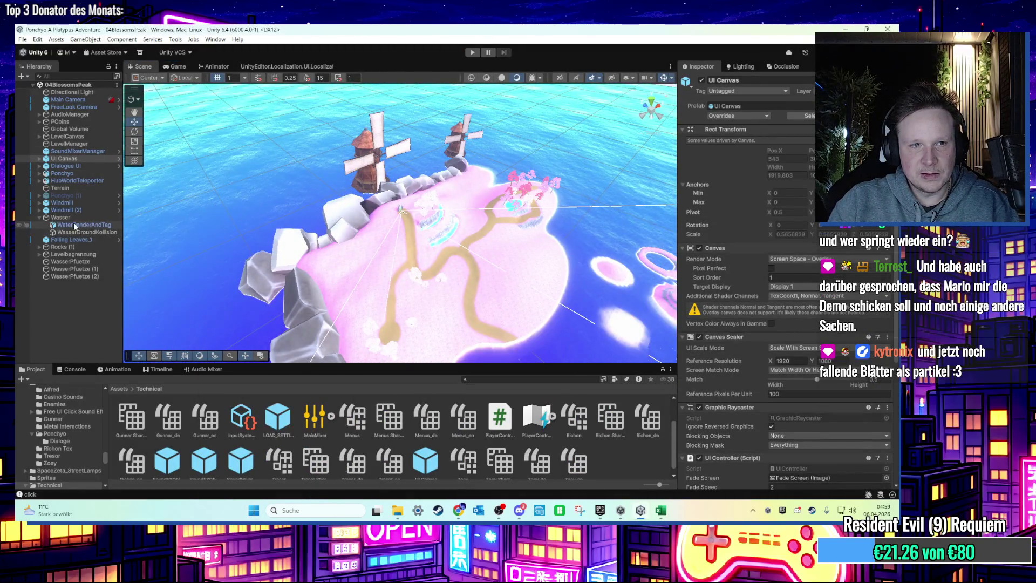
left_click(40, 217)
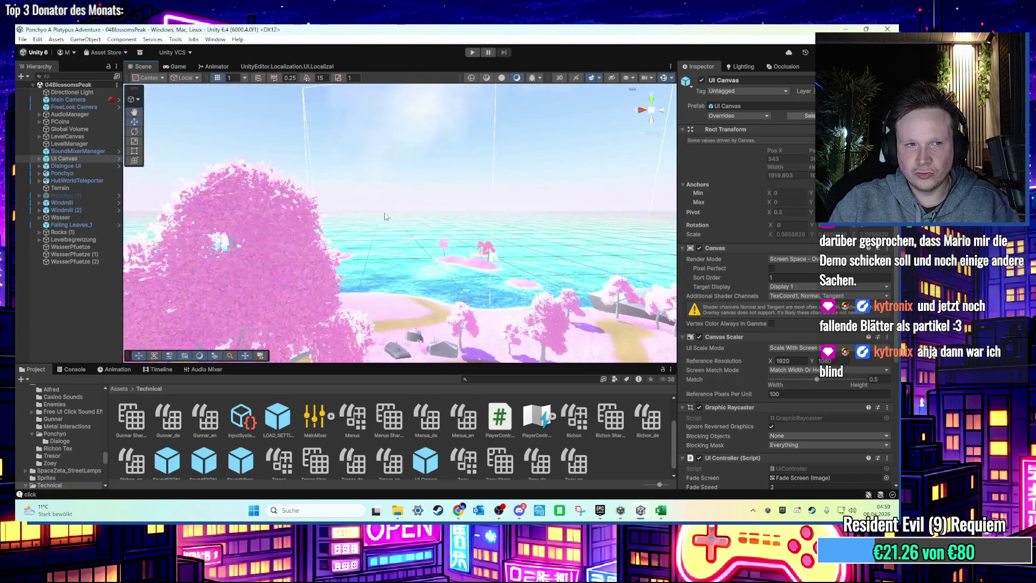
left_click(78, 130)
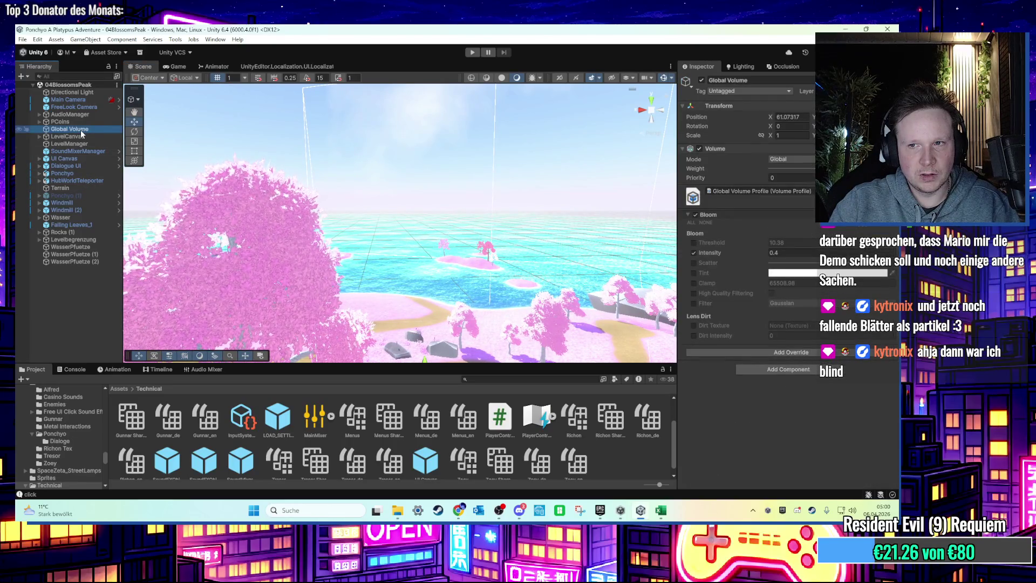
left_click_drag(88, 117, 88, 109)
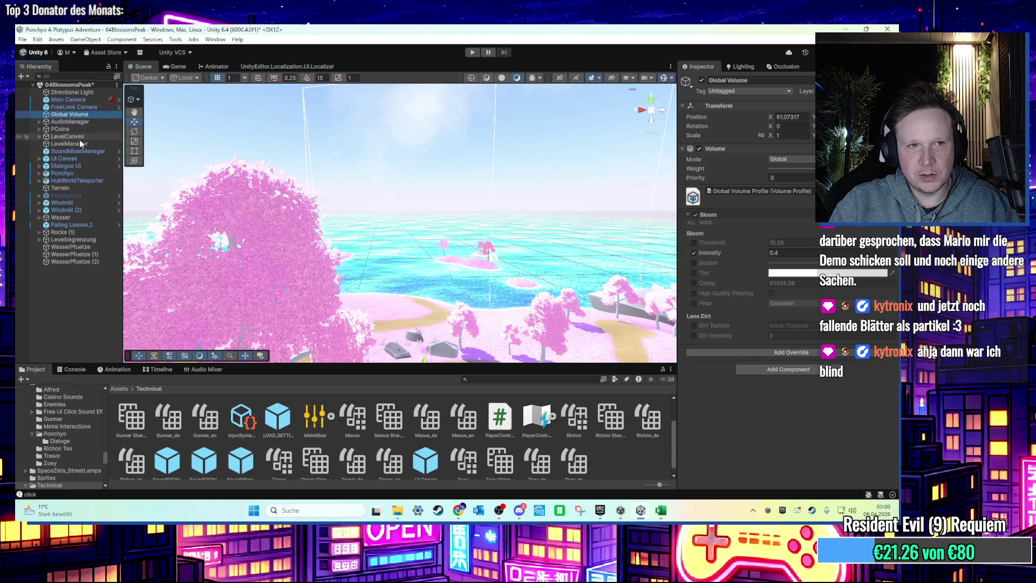
Step: Delete the duplicate Ponchyo (1) object and select the Falling Leaves_1 particle system
left_click(80, 143)
left_click(80, 151)
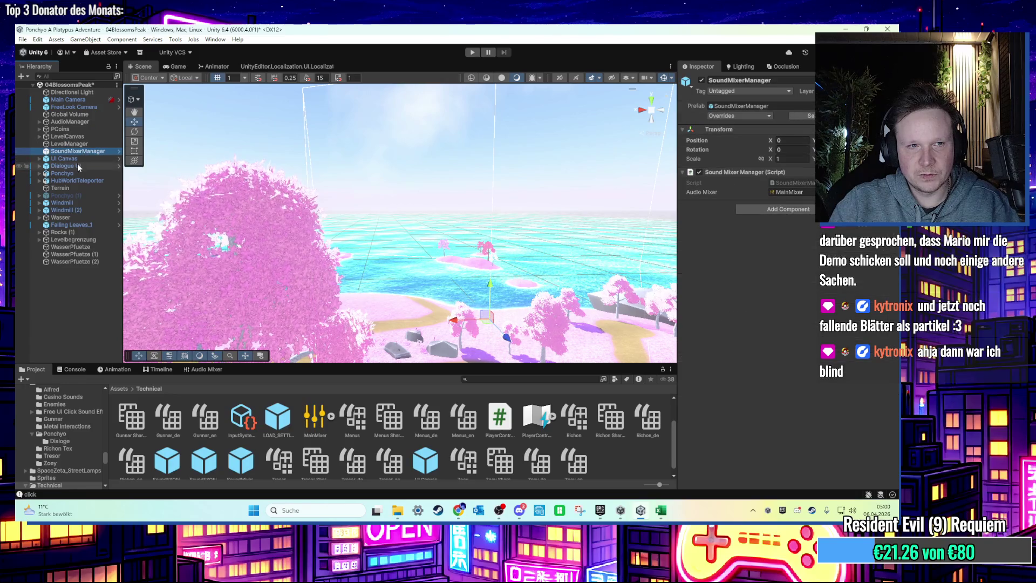
left_click(79, 197)
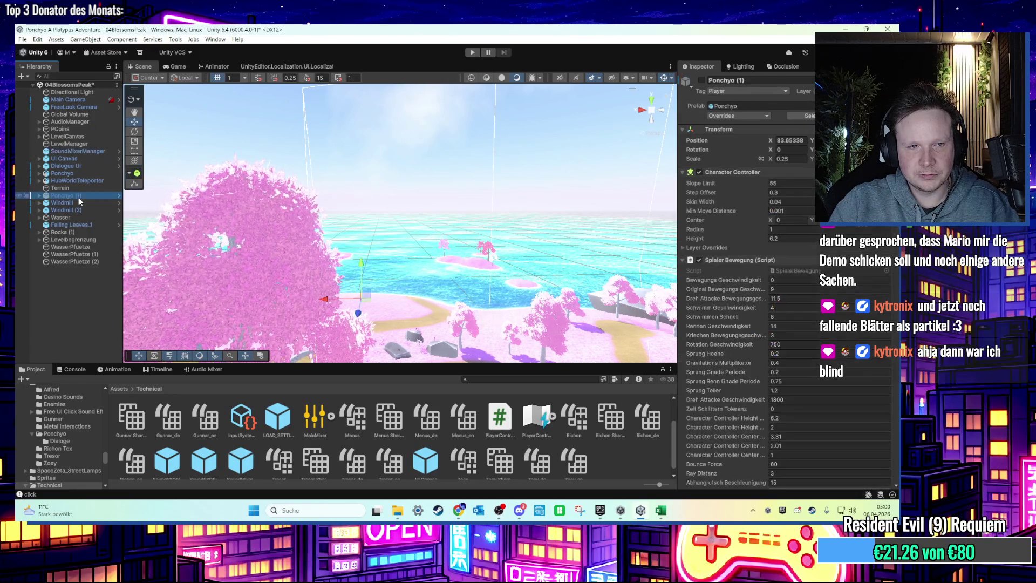
key("Delete")
left_click(80, 195)
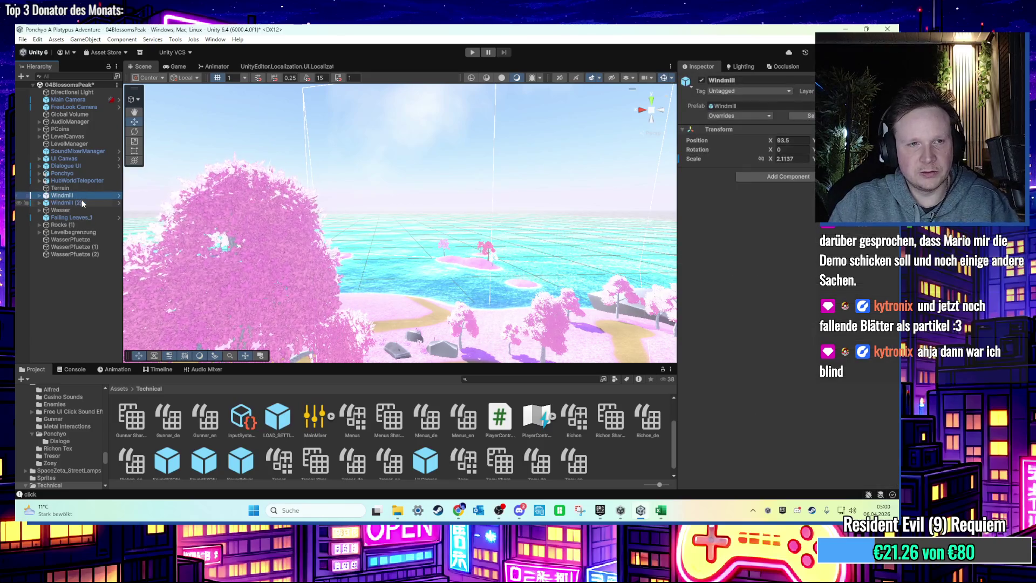
left_click(82, 202)
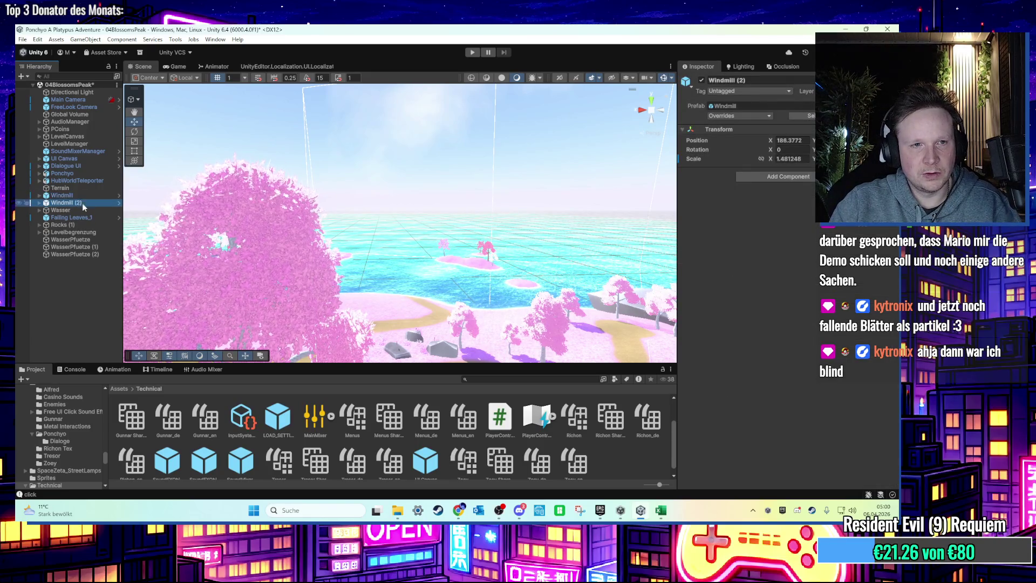
left_click(81, 216)
Step: Duplicate Falling Leaves_1, set the copy's X rotation to 90, and start Play mode
key("f")
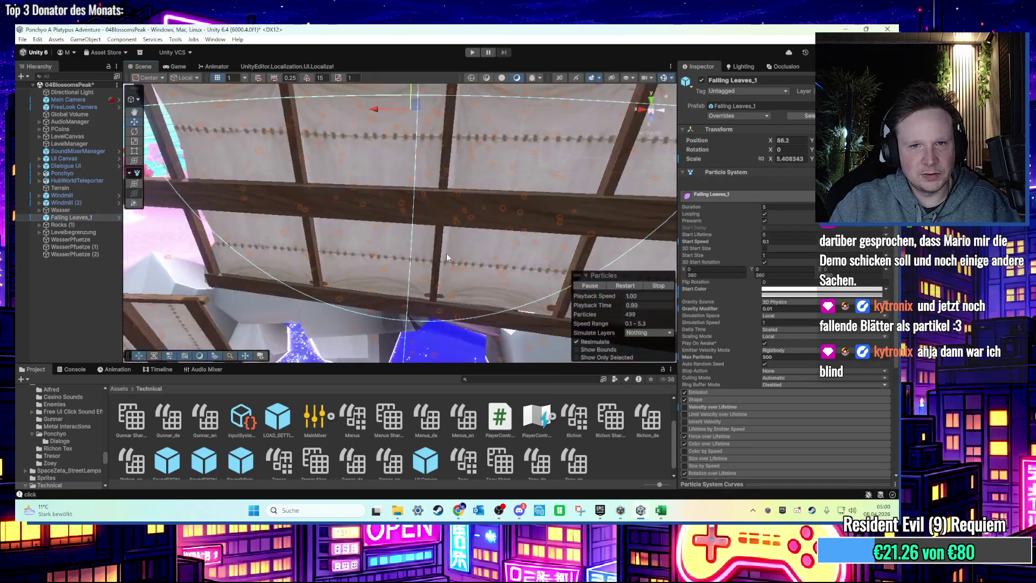
key("ctrl+d")
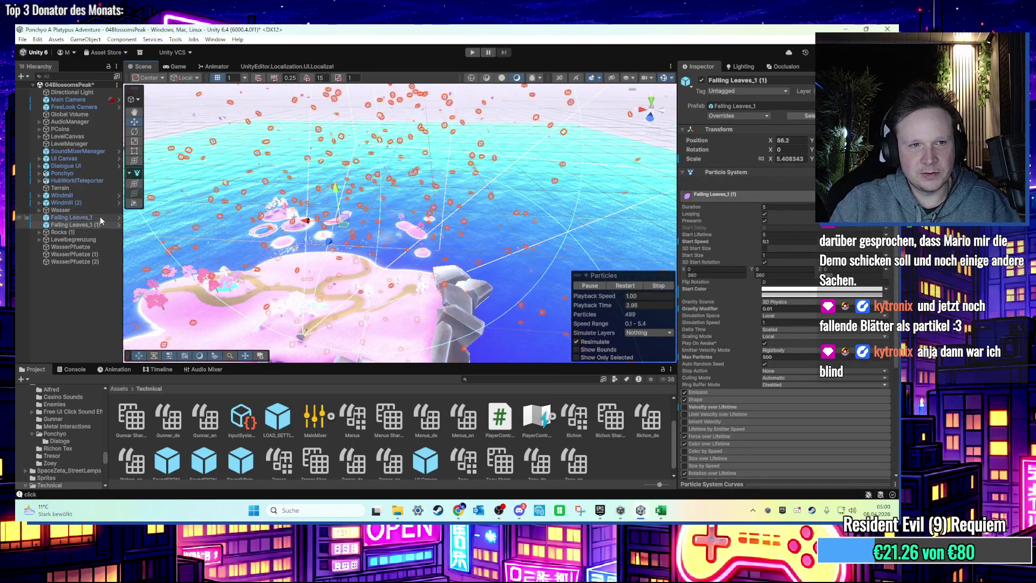
left_click(135, 132)
left_click_drag(378, 272, 352, 319)
left_click(798, 152)
type("90")
key("Return")
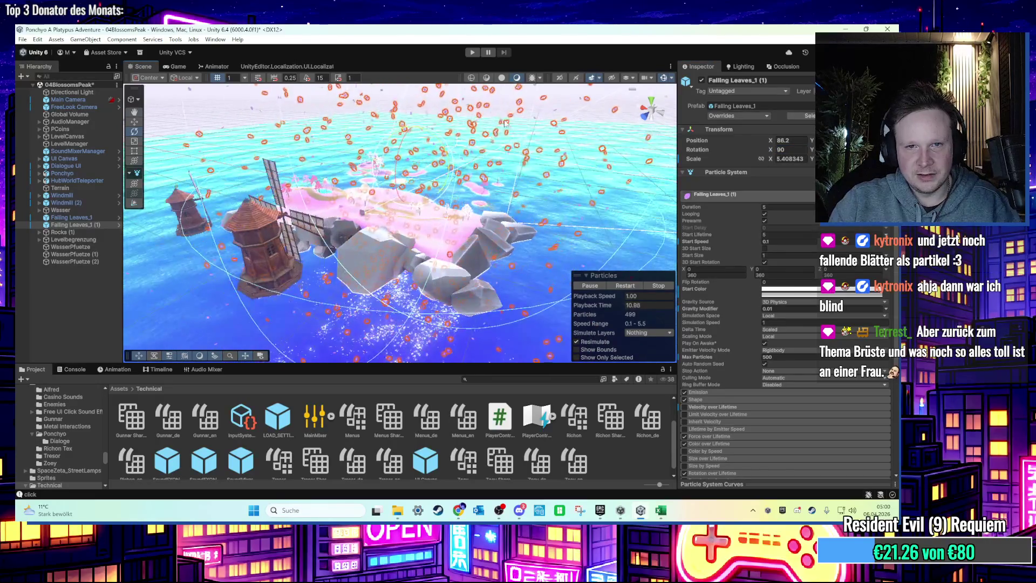
key("ctrl+p")
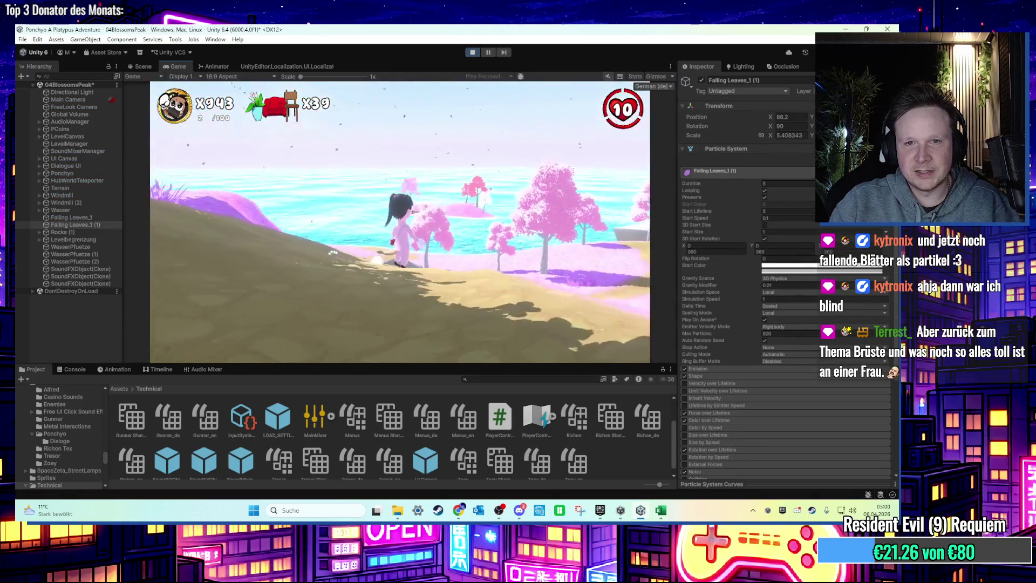
Step: Run and jump the character along the sandy path and shore, then exit Play mode
key("w")
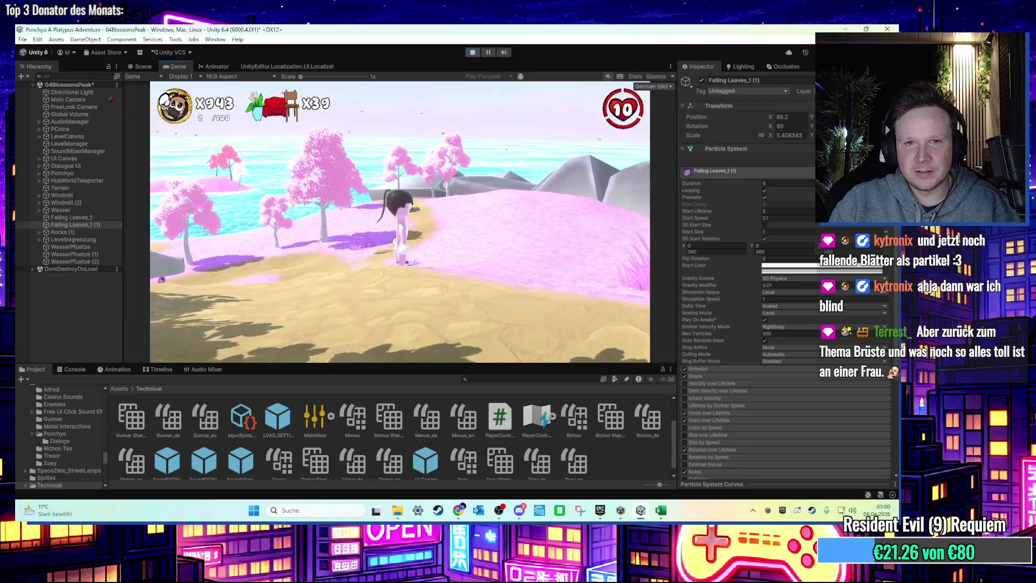
key("space")
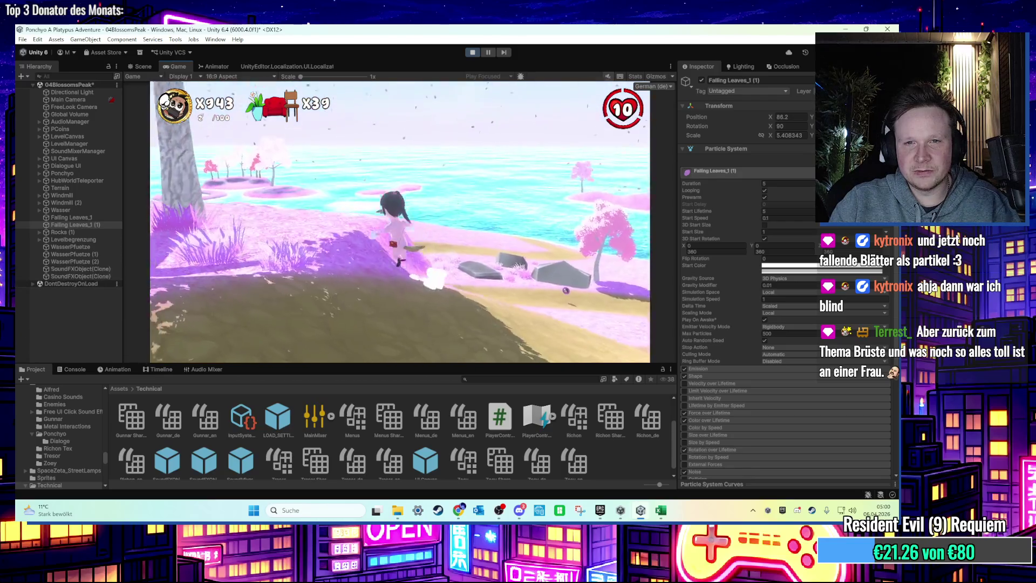
key("w")
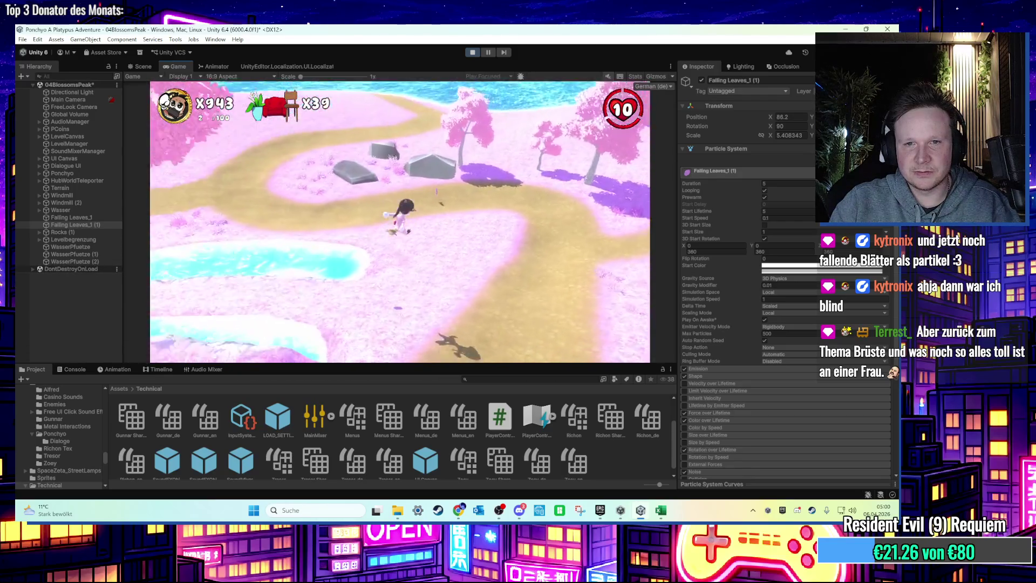
key("w")
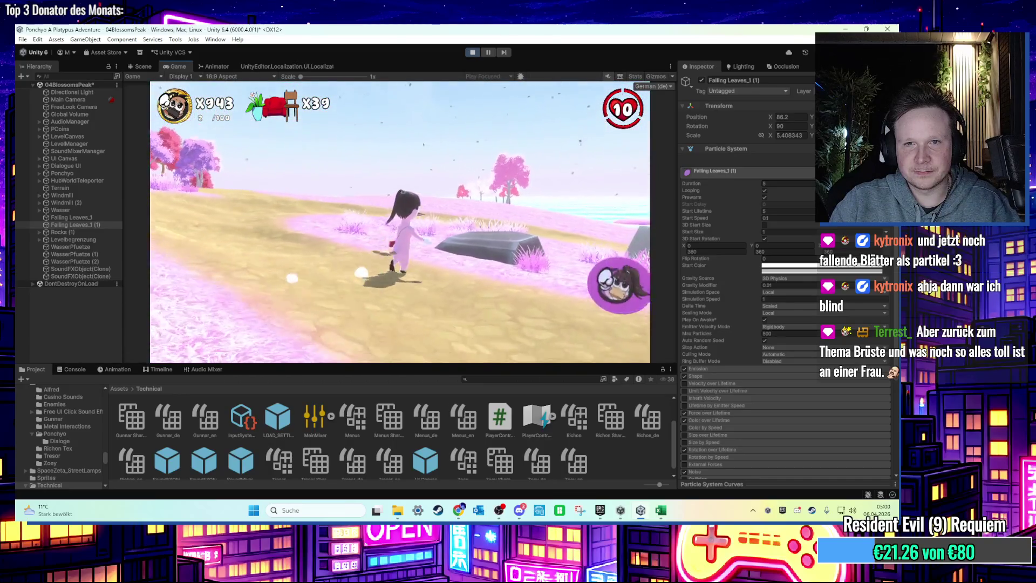
key("w")
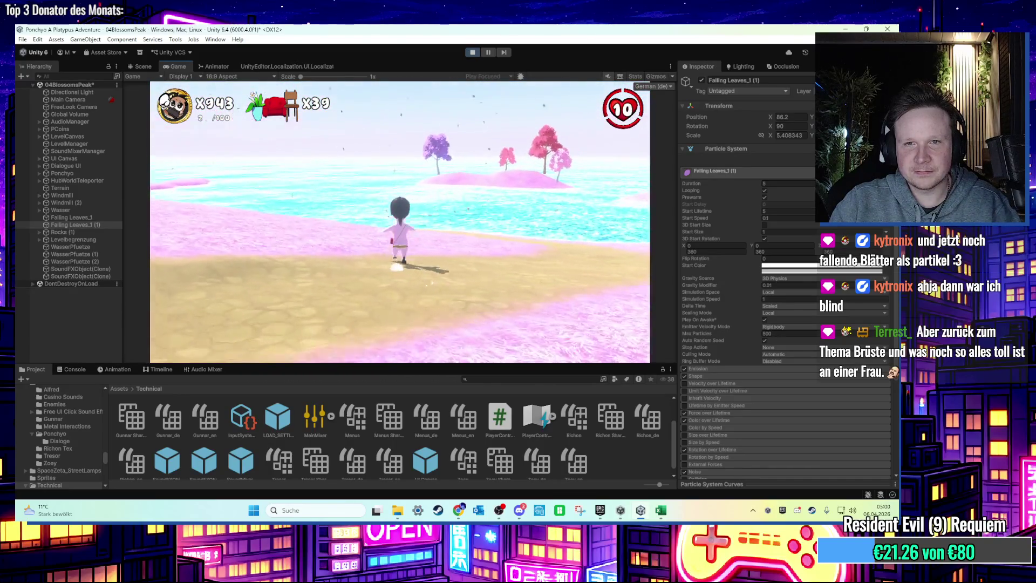
key("w")
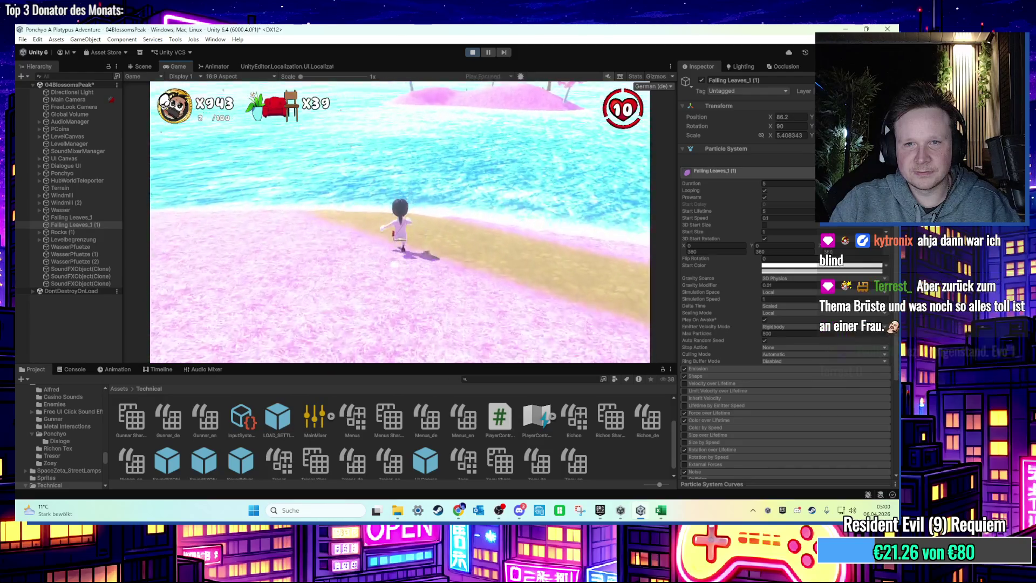
key("w")
key("w")
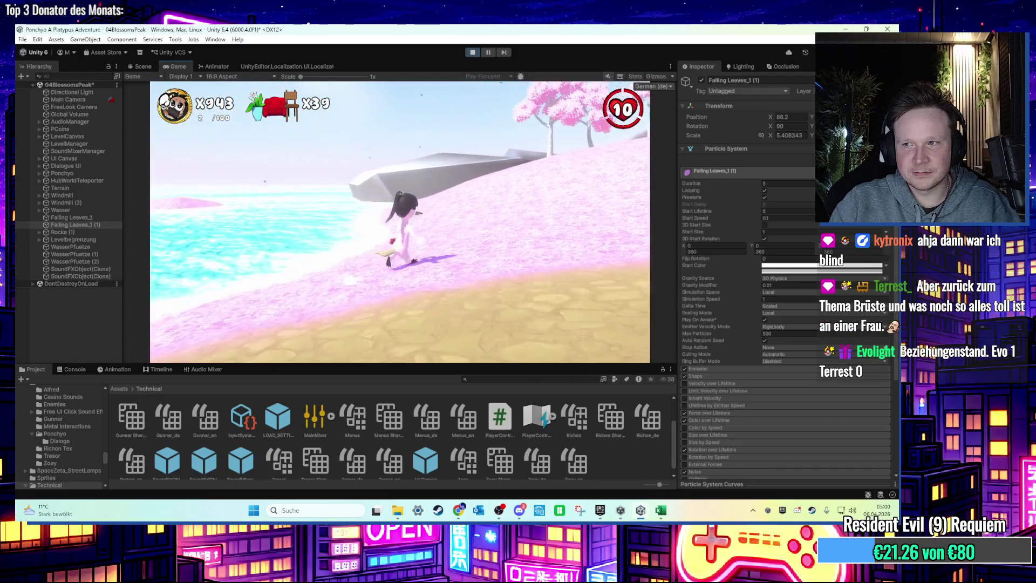
key("ctrl+p")
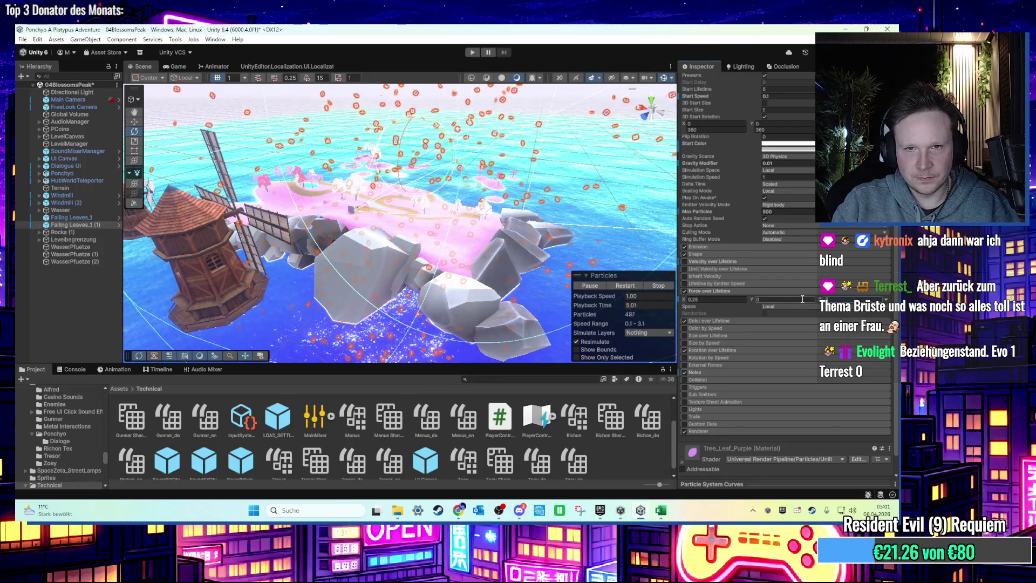
Step: Orbit and zoom the Scene view to a top-down look over the blossom island
left_click(701, 301)
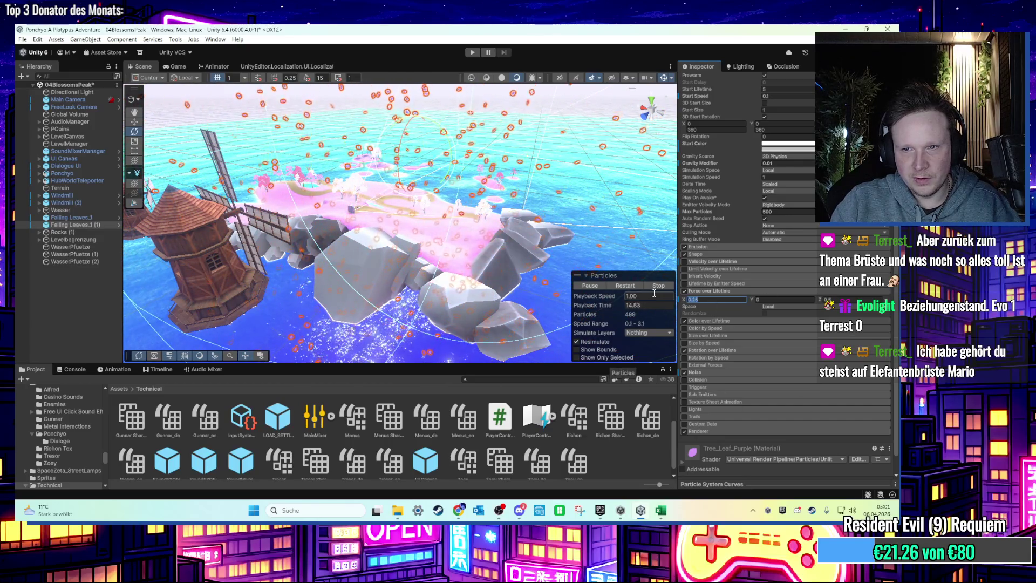
scroll(495, 204, "up", 3)
mouse_move(524, 195)
left_mouse_down()
mouse_move(436, 253)
mouse_move(484, 183)
left_mouse_up()
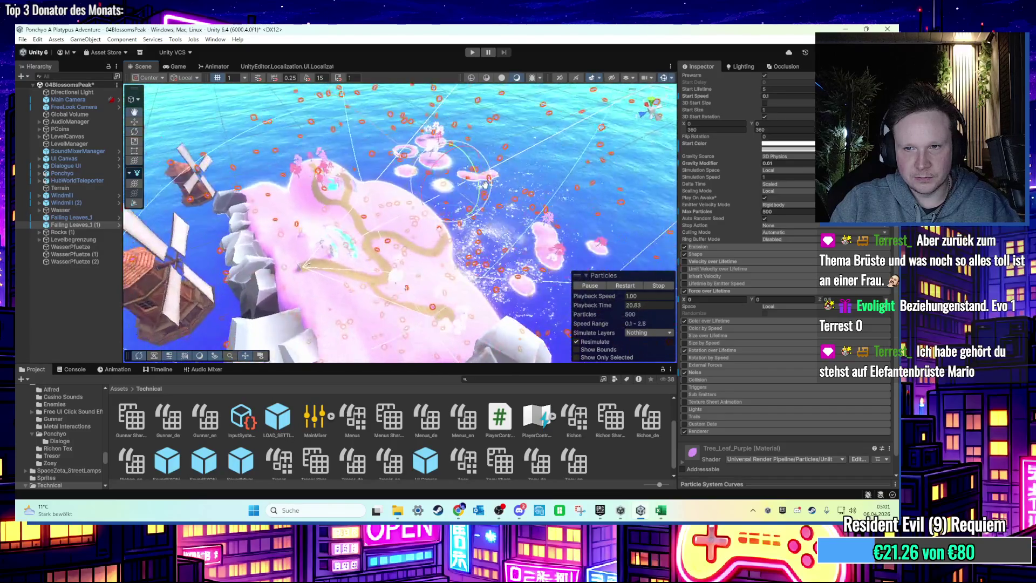
scroll(482, 188, "up", 3)
scroll(726, 221, "up", 5)
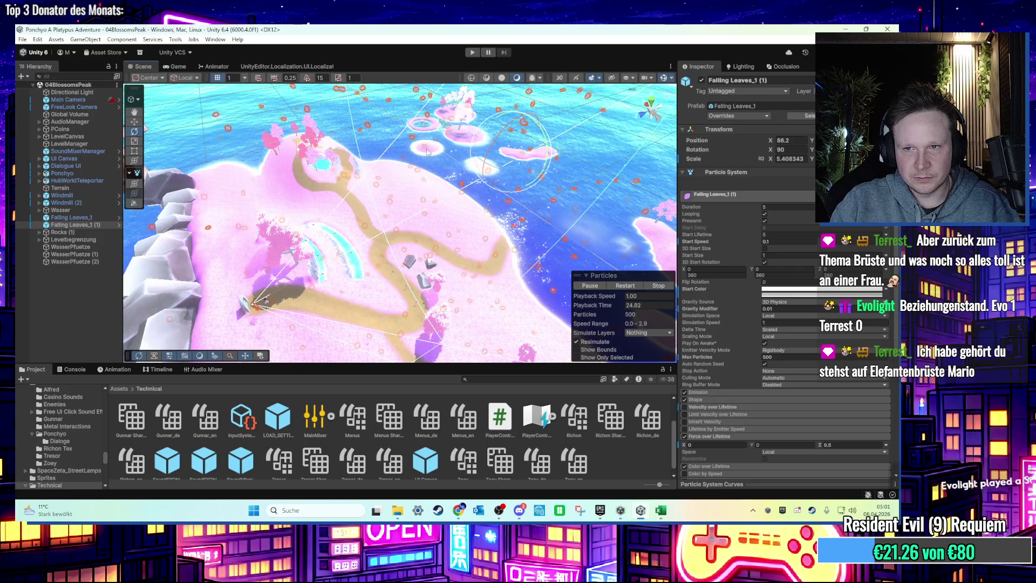
scroll(420, 118, "up", 5)
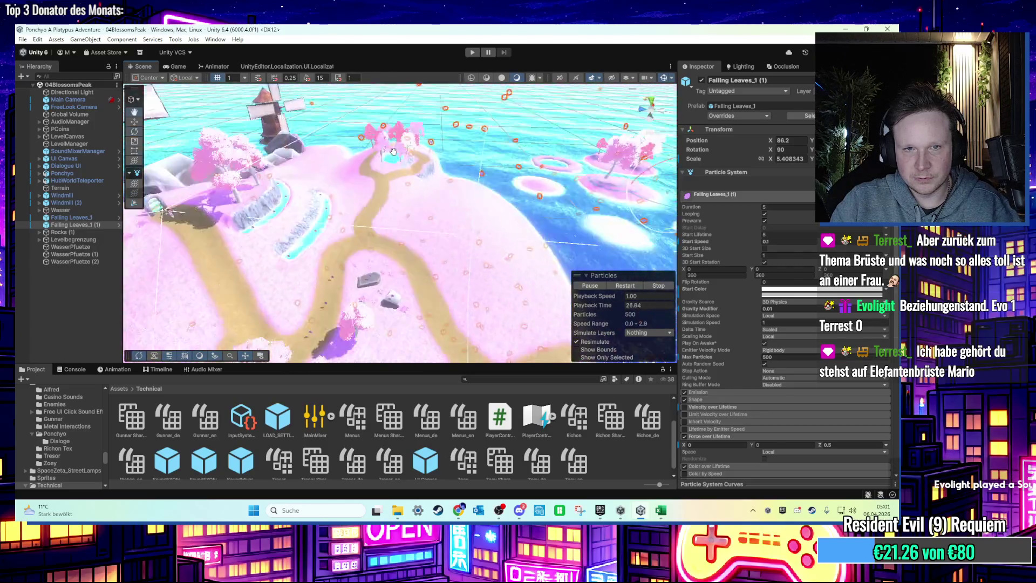
scroll(374, 125, "down", 5)
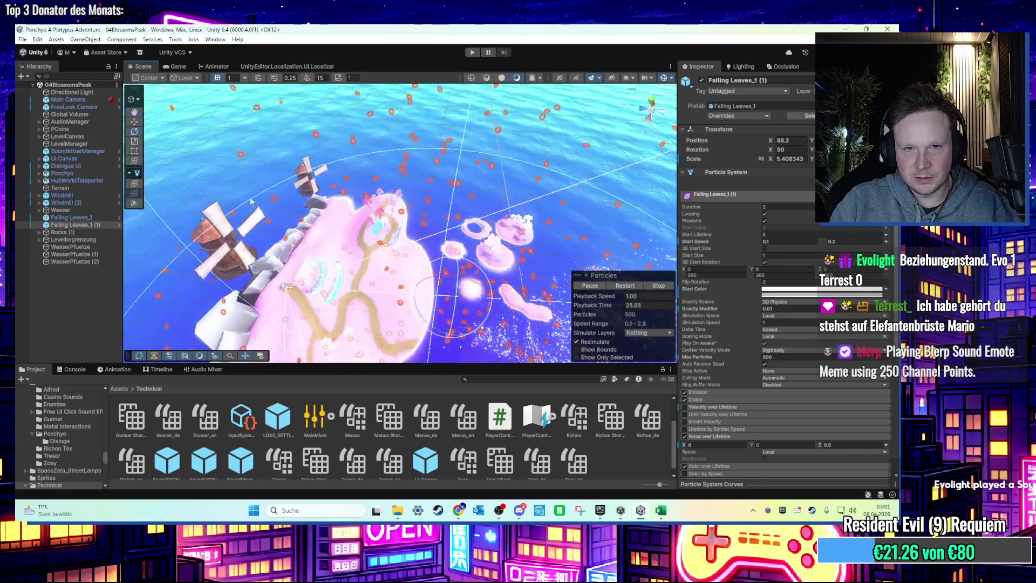
mouse_move(257, 211)
left_mouse_down()
mouse_move(396, 247)
mouse_move(356, 249)
left_mouse_up()
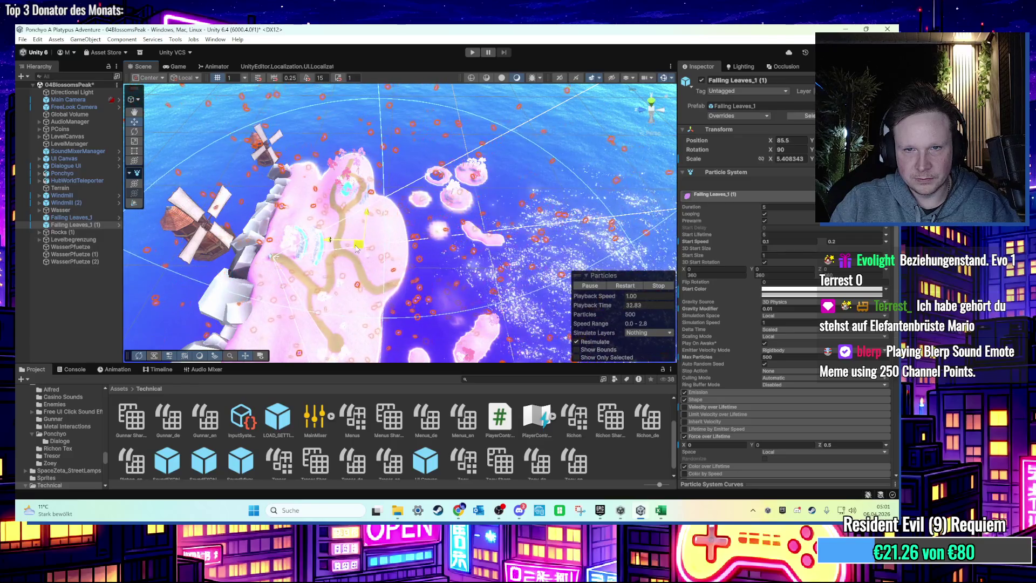
Step: Rename the copy Falling Leaves_1 (1) to Falling Leaves_1_down
right_click(79, 225)
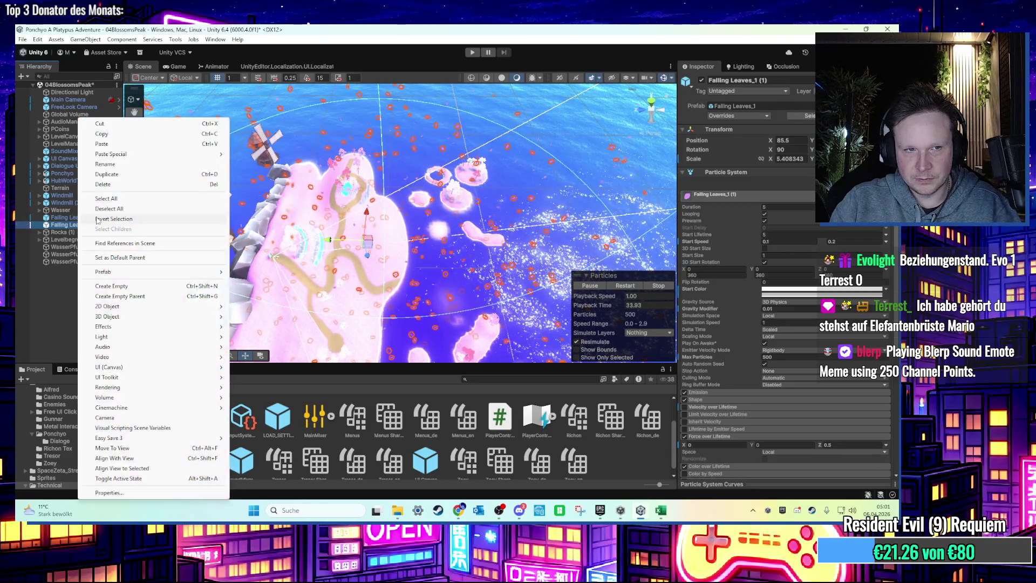
left_click(117, 165)
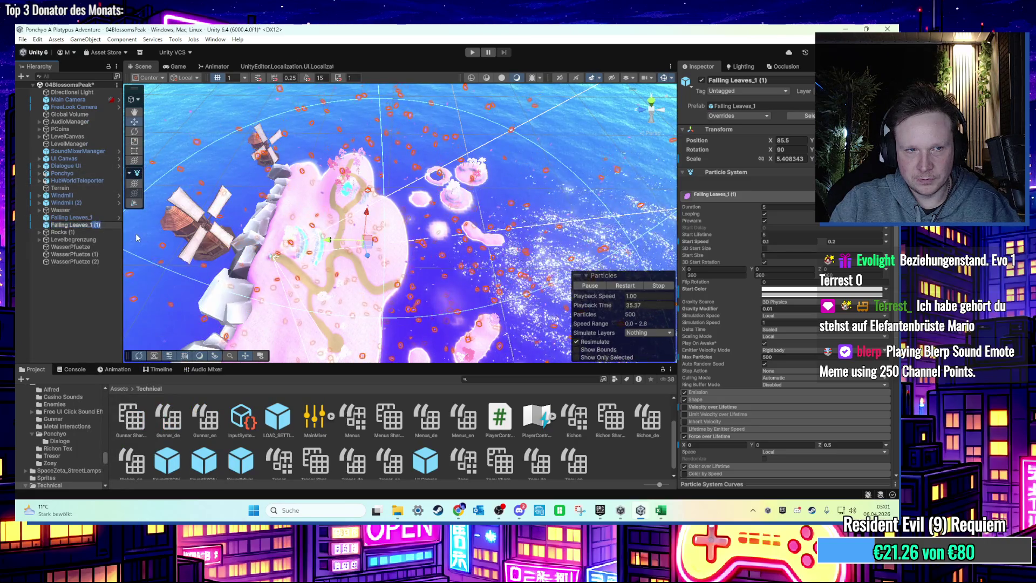
type("n")
key("Return")
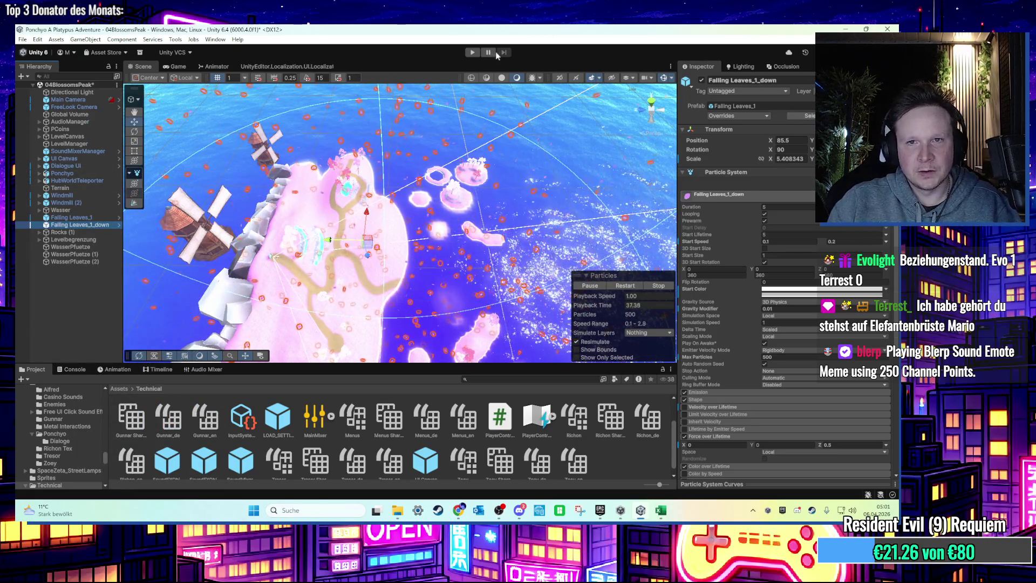
Step: Start Play mode and make the character jump out over the sea
left_click(471, 54)
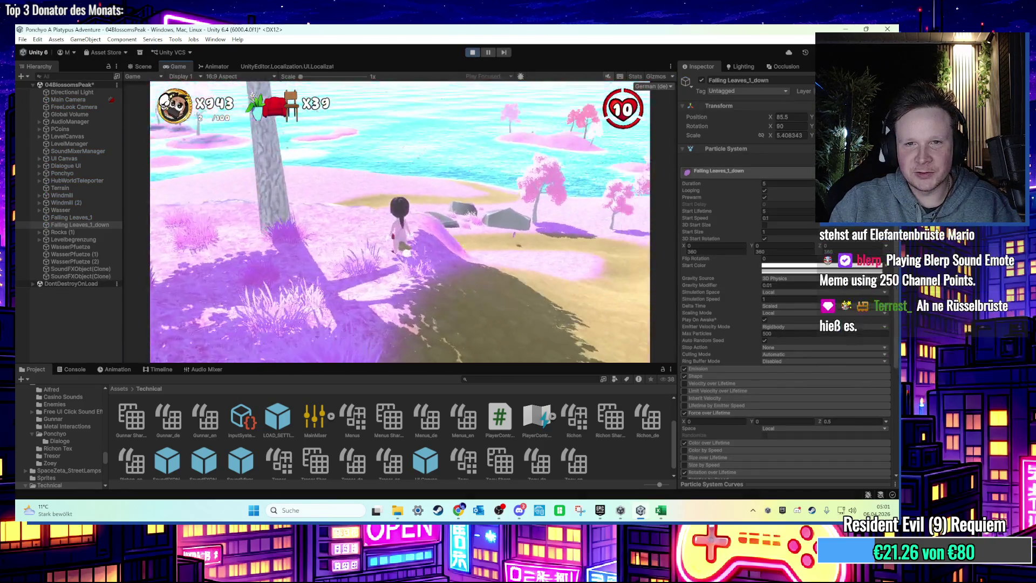
key("space")
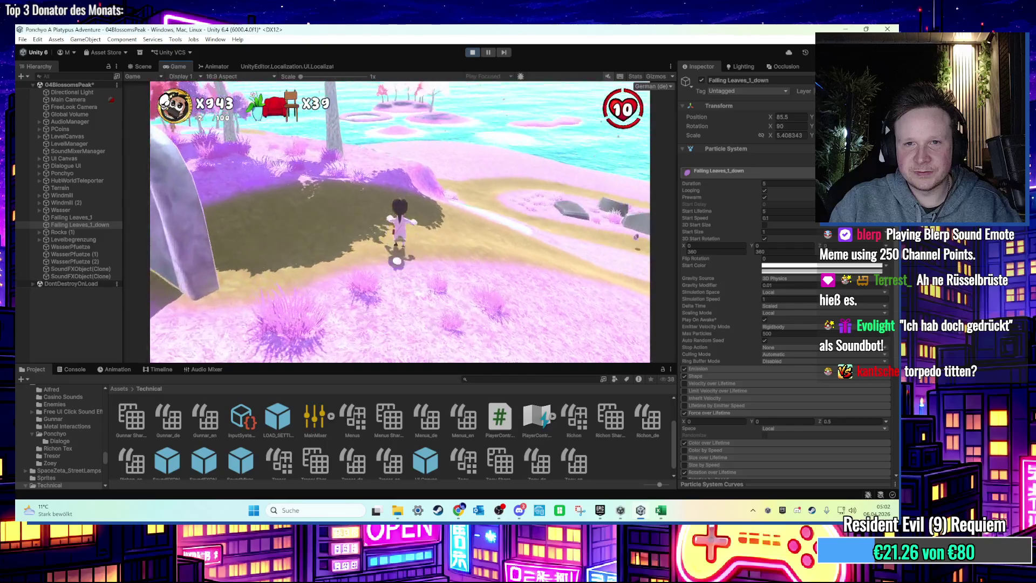
key("super")
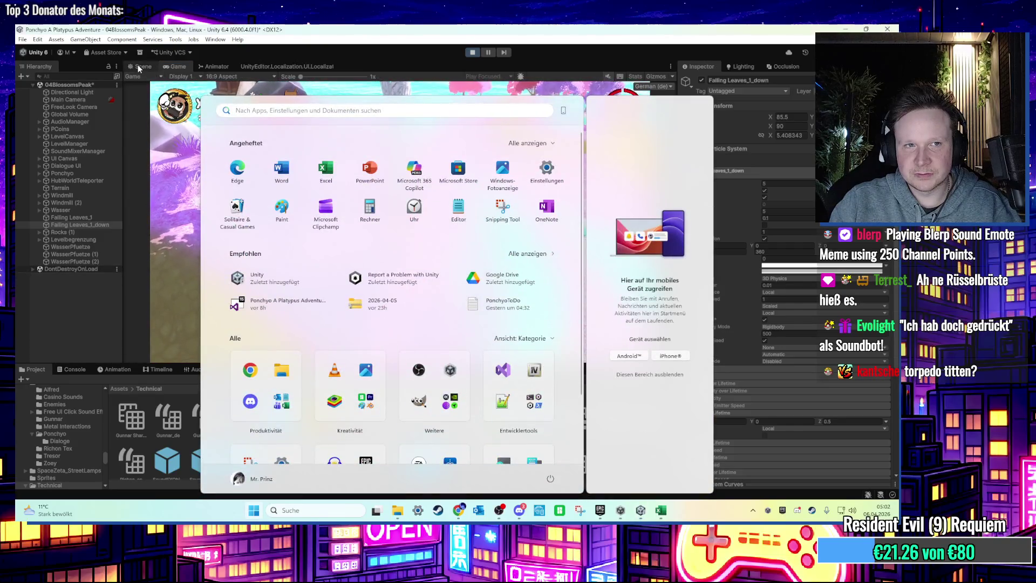
Step: Orbit around the falling leaves in the Scene view during play, including from below the terrain, then return to the game
left_click(141, 66)
double_click(80, 225)
left_click_drag(347, 181, 375, 153)
mouse_move(389, 206)
left_mouse_down()
mouse_move(393, 116)
mouse_move(389, 256)
left_mouse_up()
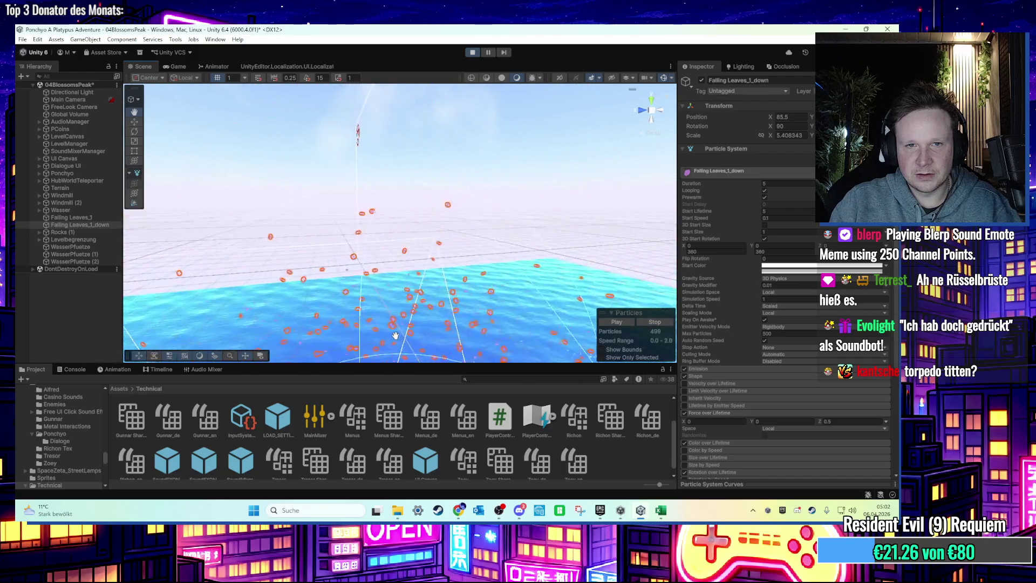
left_click(177, 66)
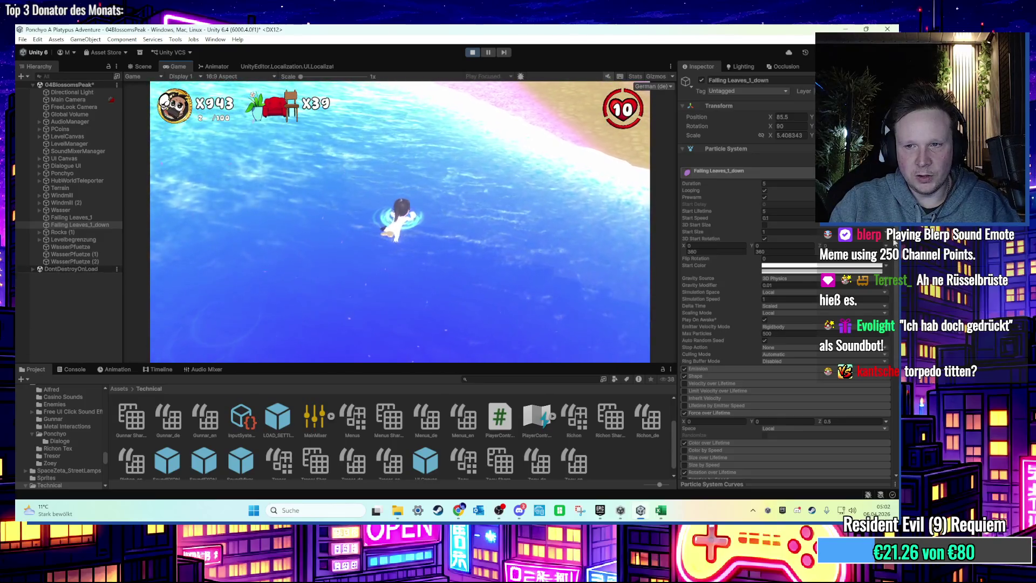
Step: Set Falling Leaves_1_down's Renderer Order in Layer to 0
key("super")
left_click(770, 367)
scroll(769, 367, "down", 5)
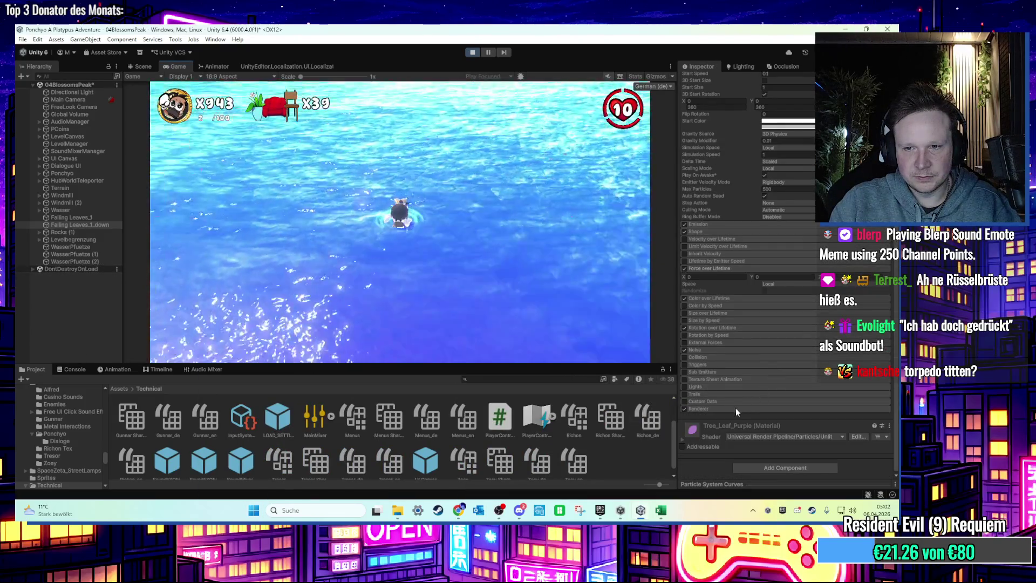
left_click(736, 408)
scroll(753, 420, "down", 5)
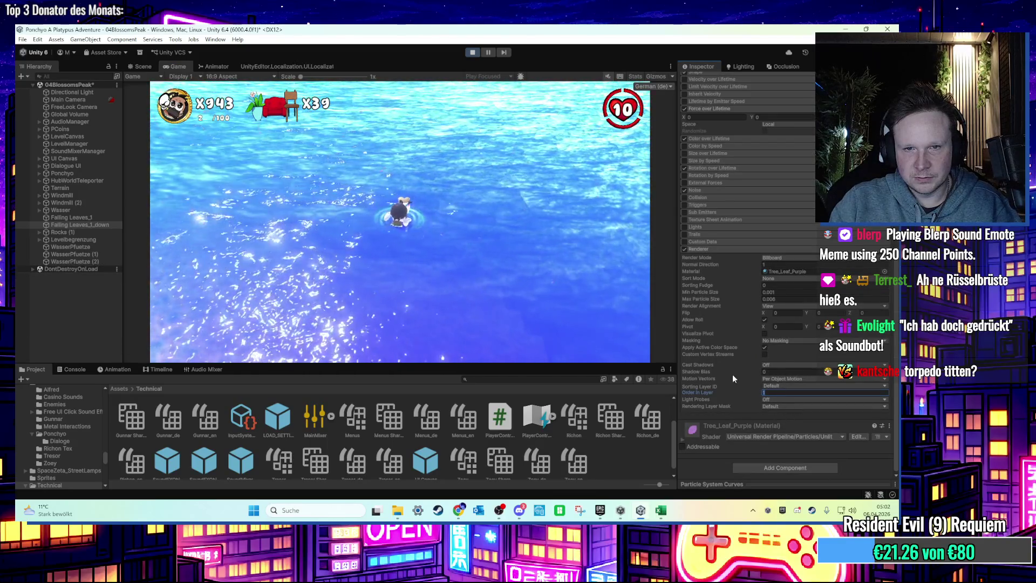
type("0")
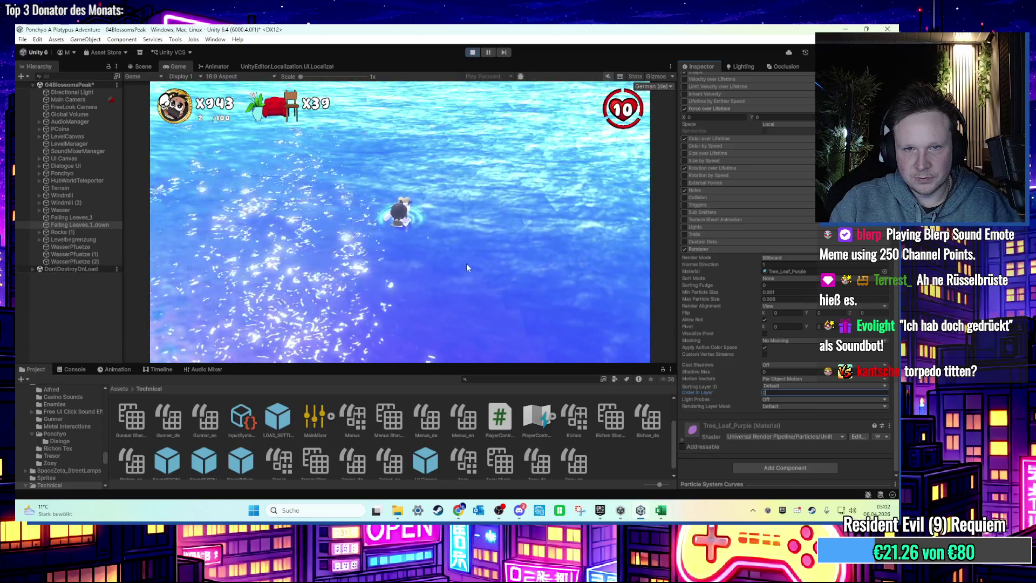
type("-1")
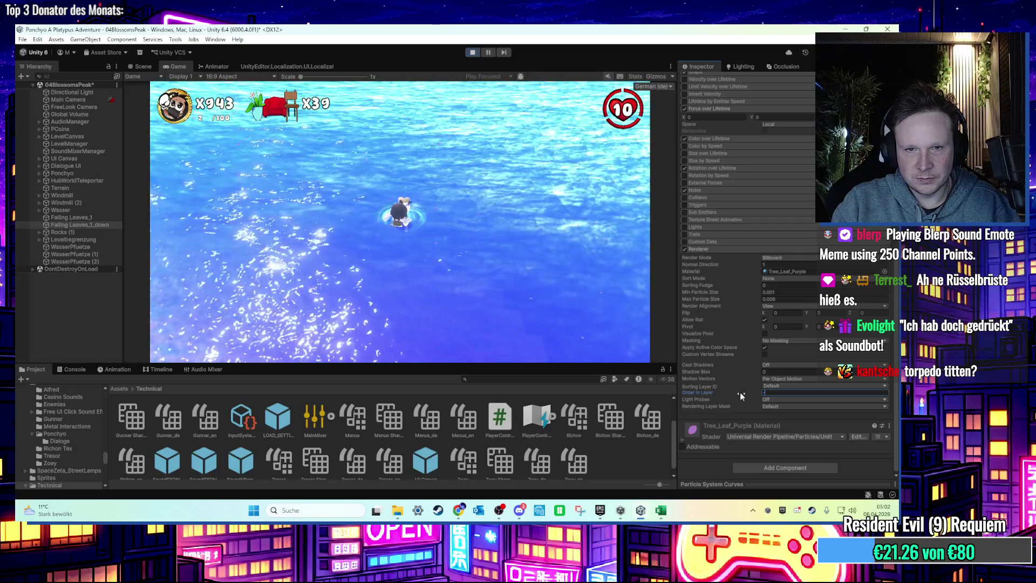
left_click(532, 304)
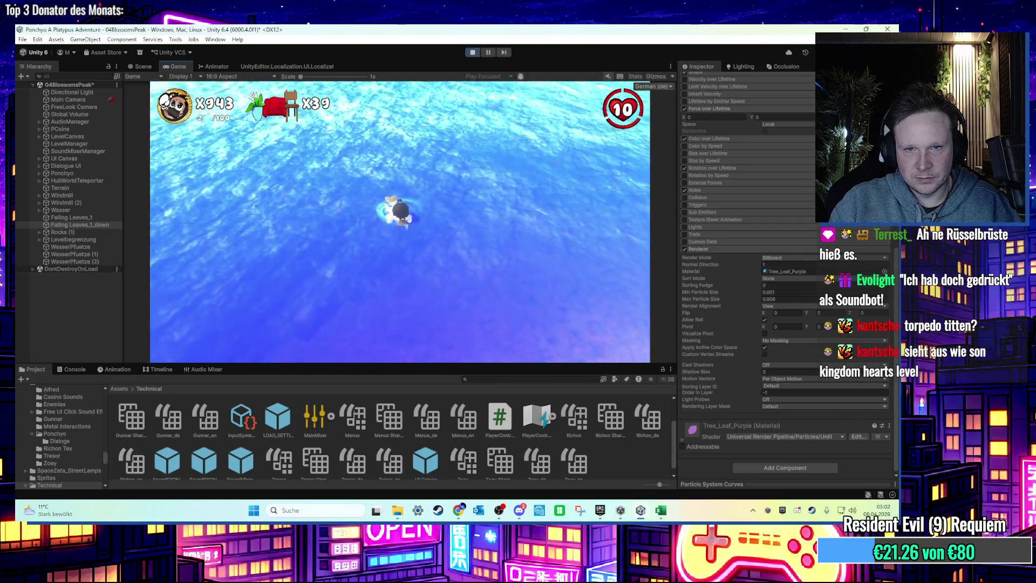
Step: Walk the character out of the water and up across the blossom hill and field
key("w")
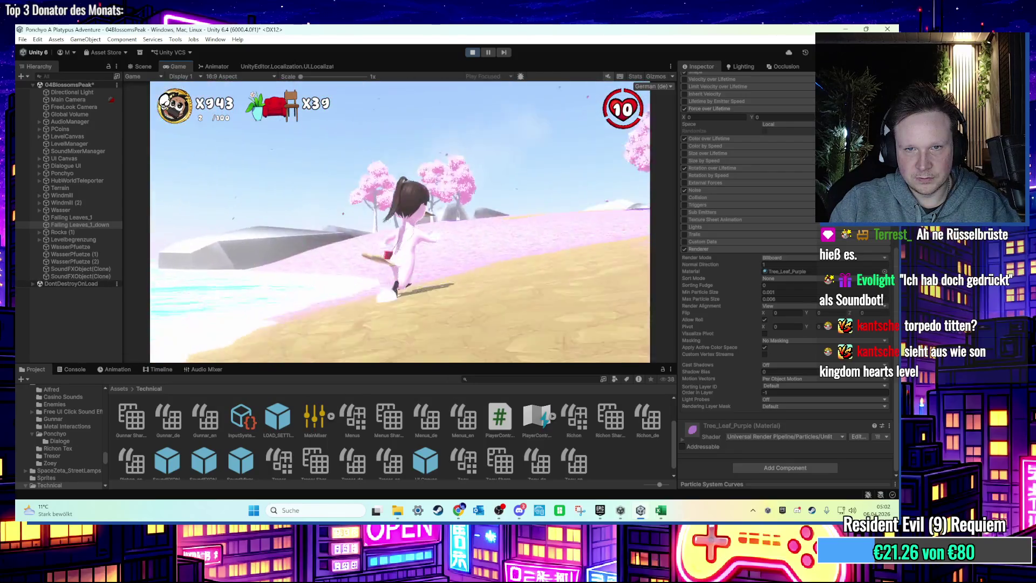
key("s")
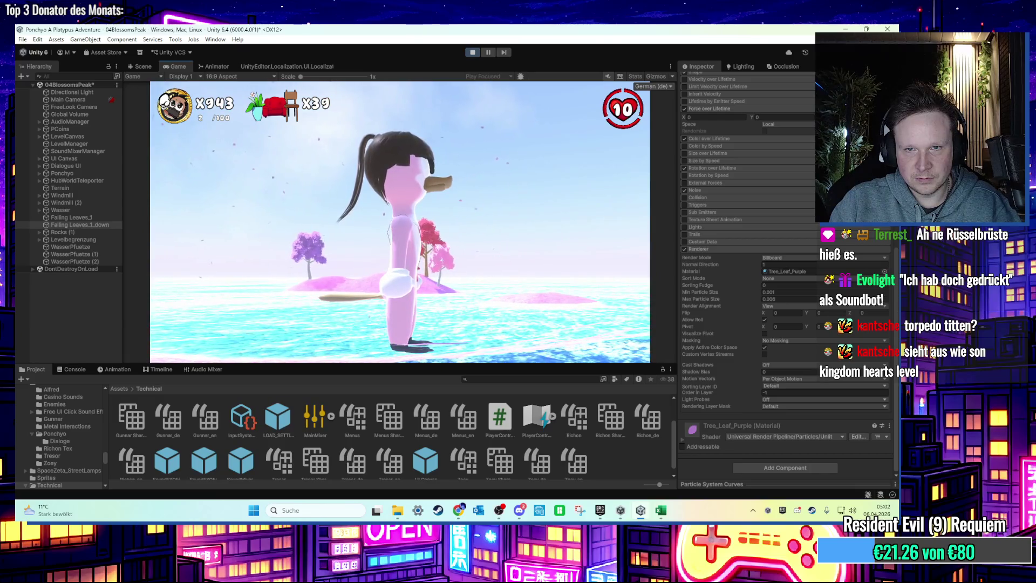
key("s")
key("w")
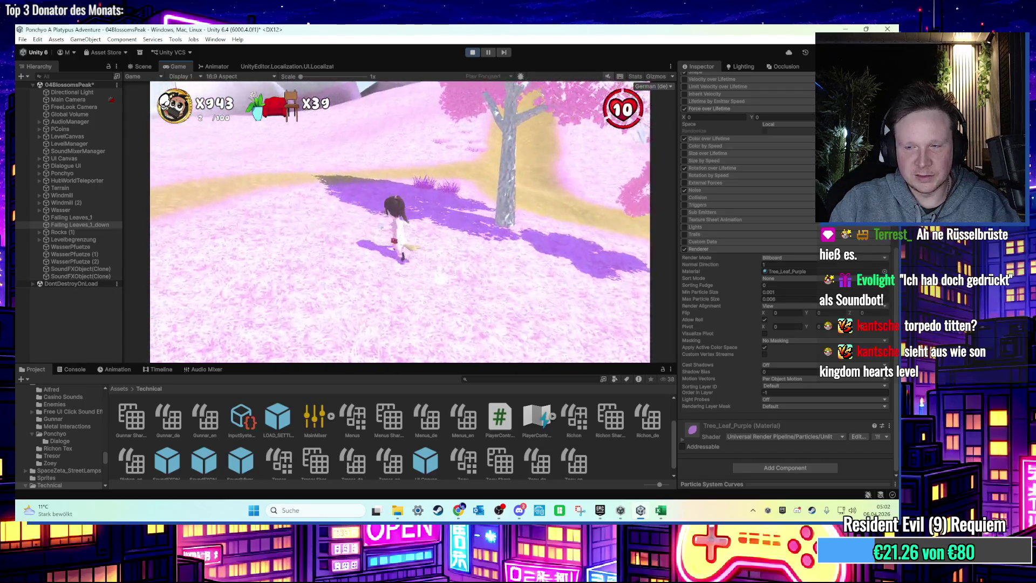
key("w")
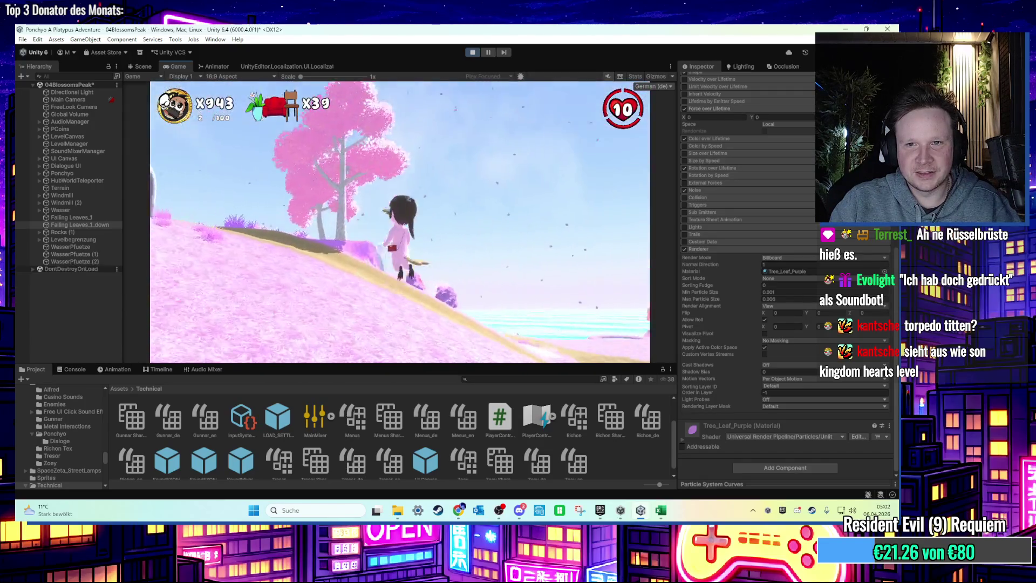
key("w")
key("super")
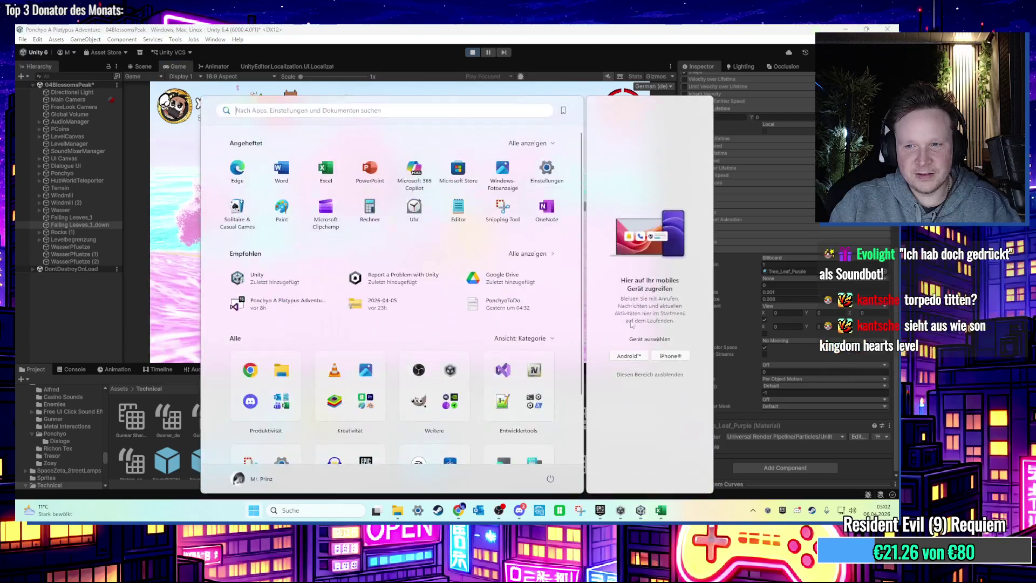
key("Escape")
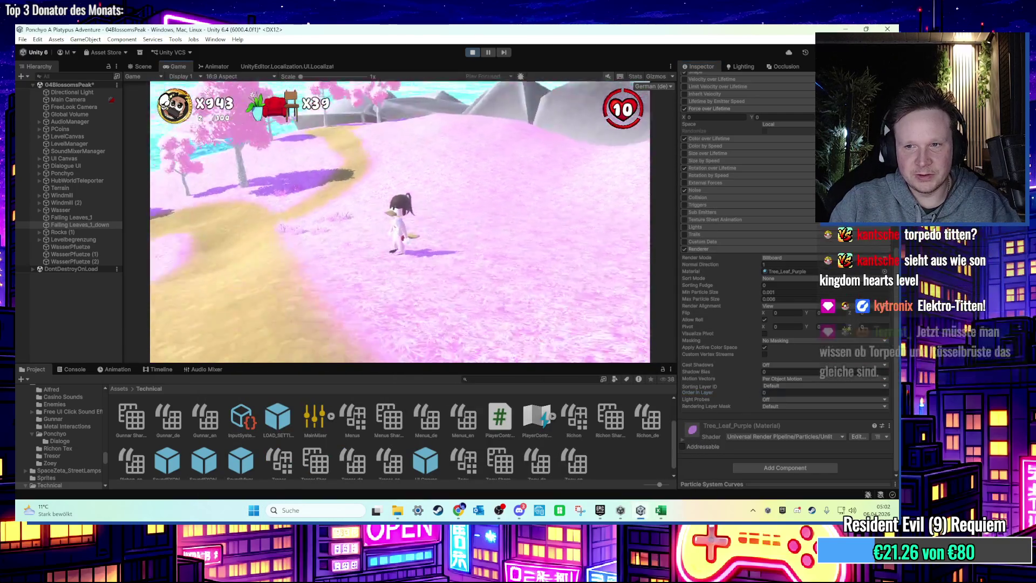
key("w")
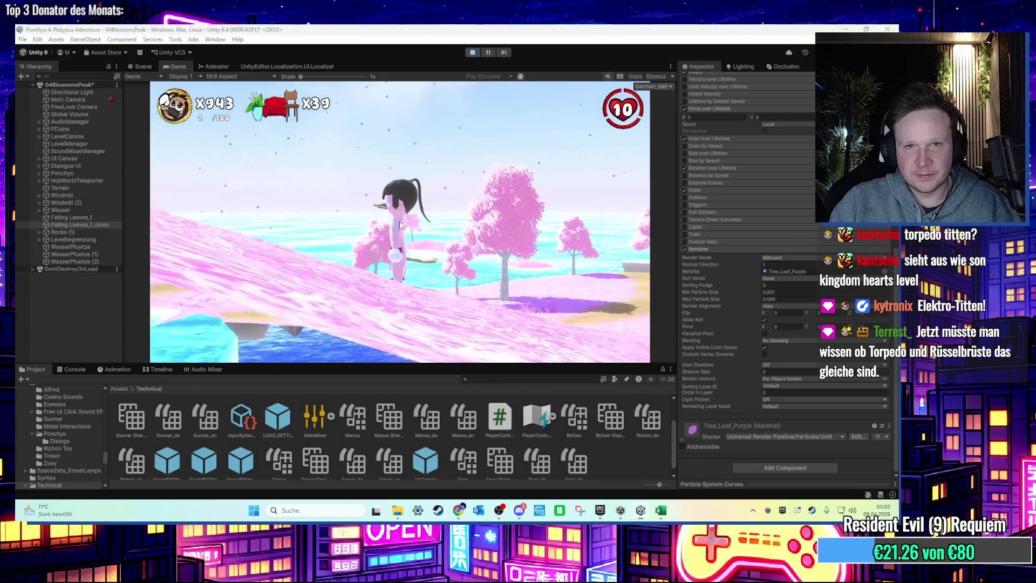
key("super")
left_click(141, 68)
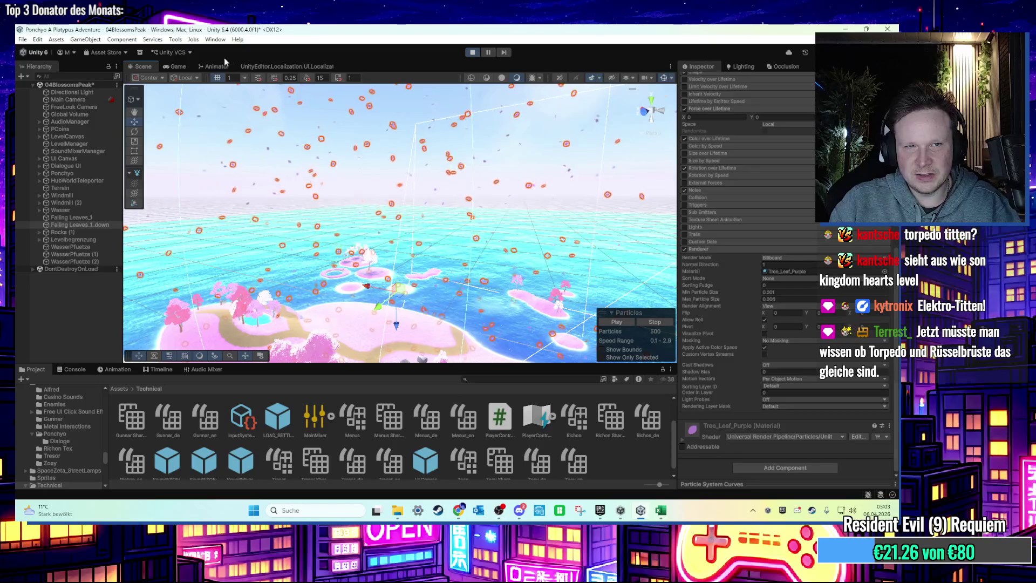
Step: Select Falling Leaves_1 and fly the scene camera up to an overview of the island
left_click(174, 65)
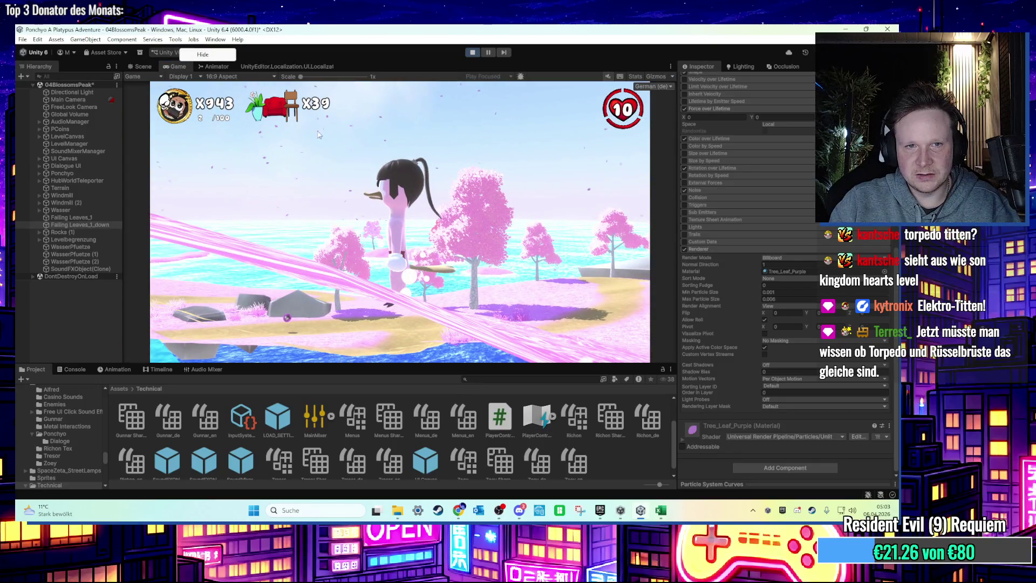
left_click(86, 218)
scroll(696, 151, "up", 5)
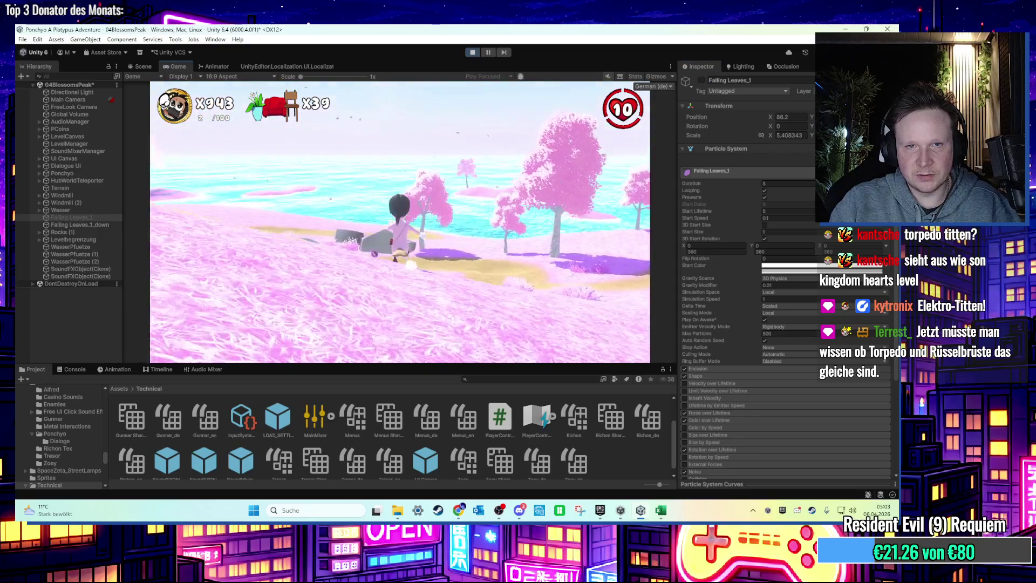
key("super")
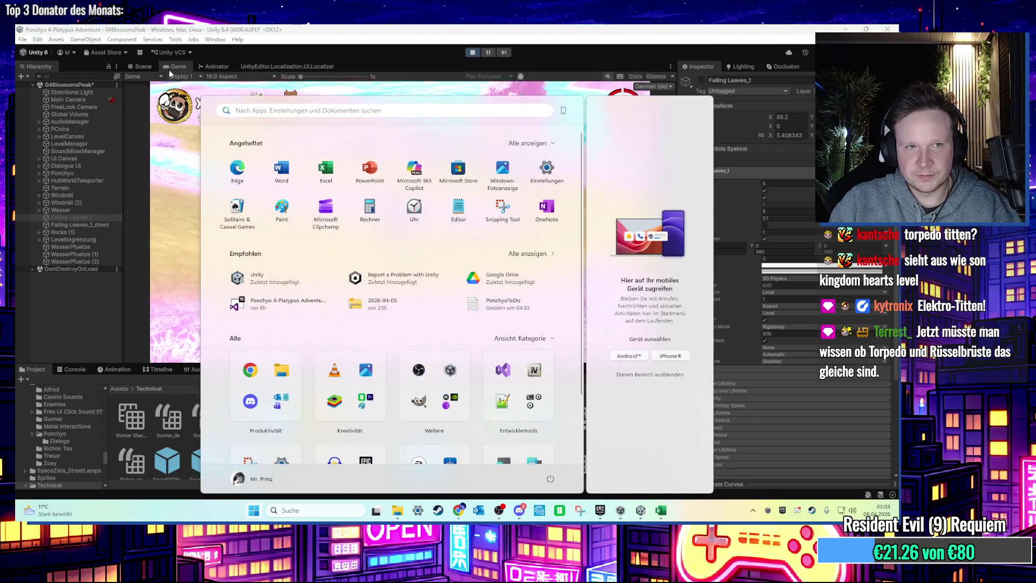
left_click(143, 67)
mouse_move(324, 166)
left_mouse_down()
mouse_move(438, 205)
mouse_move(354, 263)
mouse_move(503, 114)
left_mouse_up()
scroll(714, 389, "down", 5)
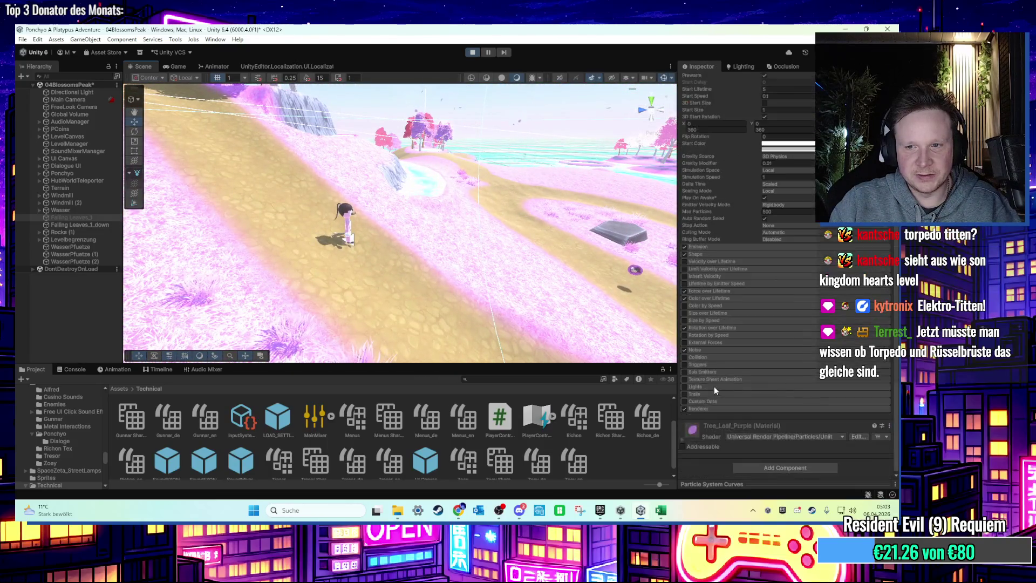
Step: Set Falling Leaves_1's Renderer Order in Layer to 10
left_click(723, 408)
scroll(759, 428, "down", 5)
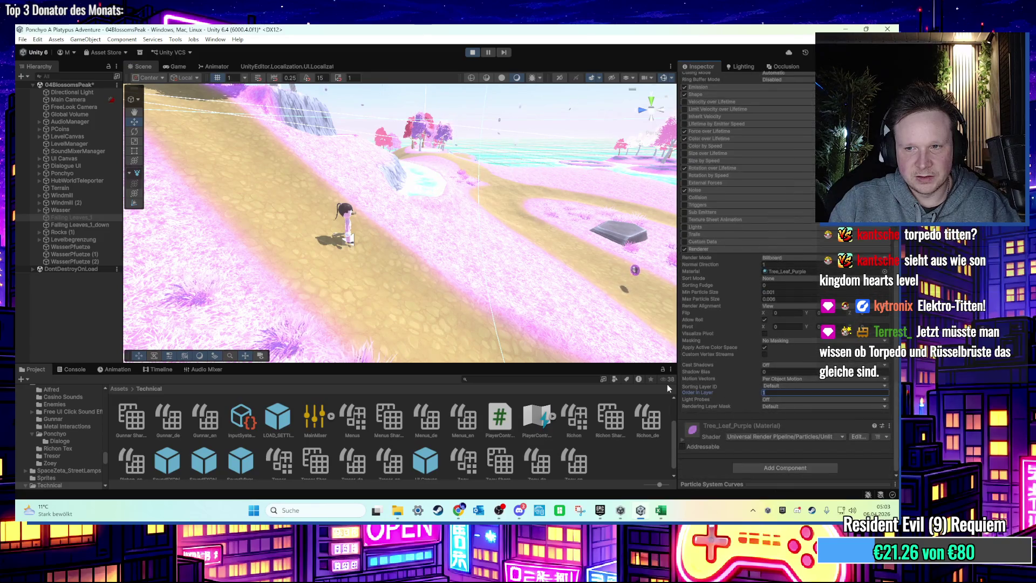
type("10")
Step: Orbit, pan and zoom the Scene view to check the leaves around the pink island
mouse_move(462, 237)
left_mouse_down()
mouse_move(396, 275)
mouse_move(404, 290)
mouse_move(474, 265)
mouse_move(394, 263)
mouse_move(428, 269)
left_mouse_up()
mouse_move(588, 311)
left_mouse_down()
mouse_move(416, 212)
mouse_move(363, 257)
mouse_move(716, 372)
left_mouse_up()
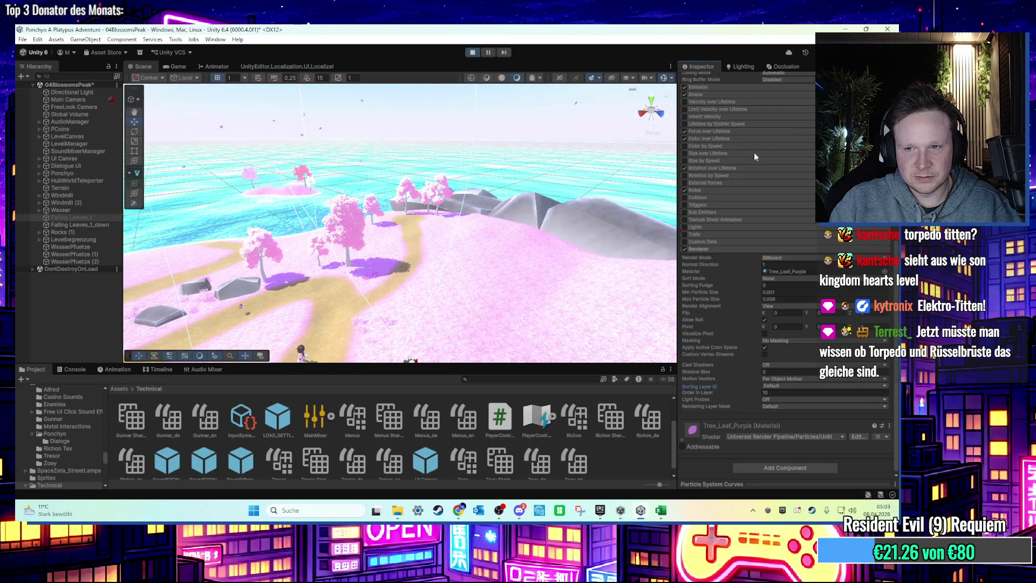
left_click_drag(486, 254, 463, 244)
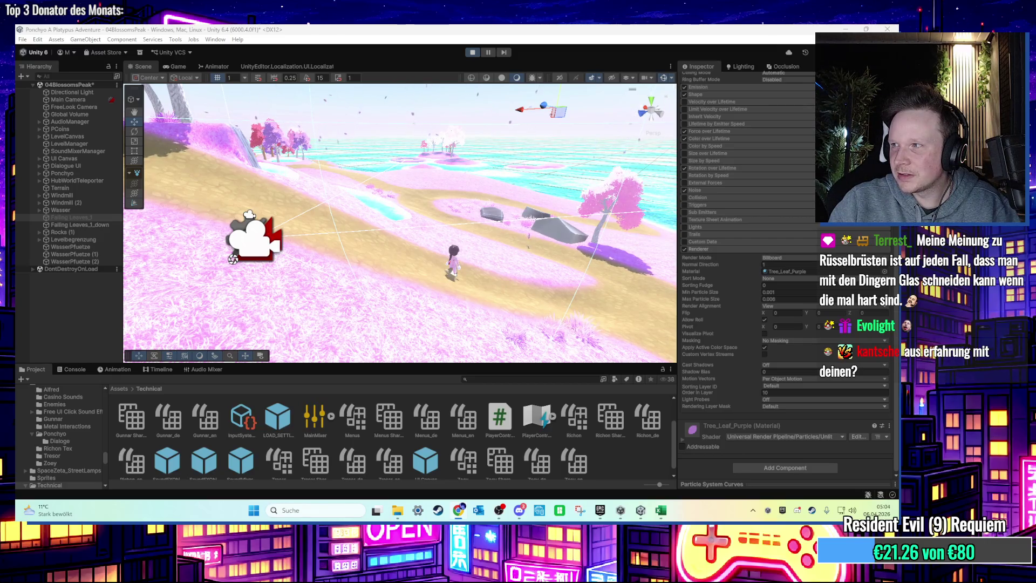
scroll(519, 227, "up", 2)
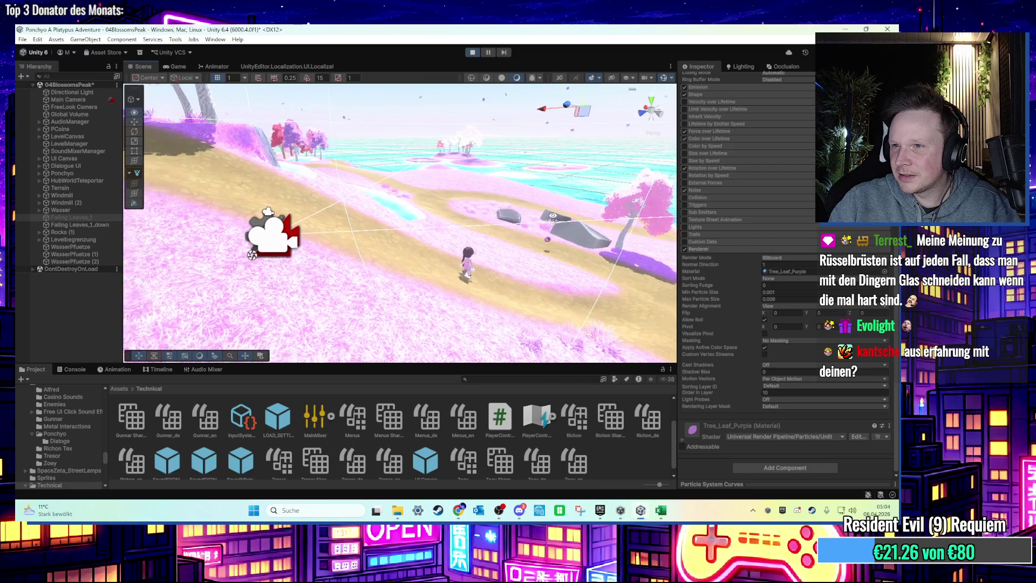
scroll(179, 103, "down", 5)
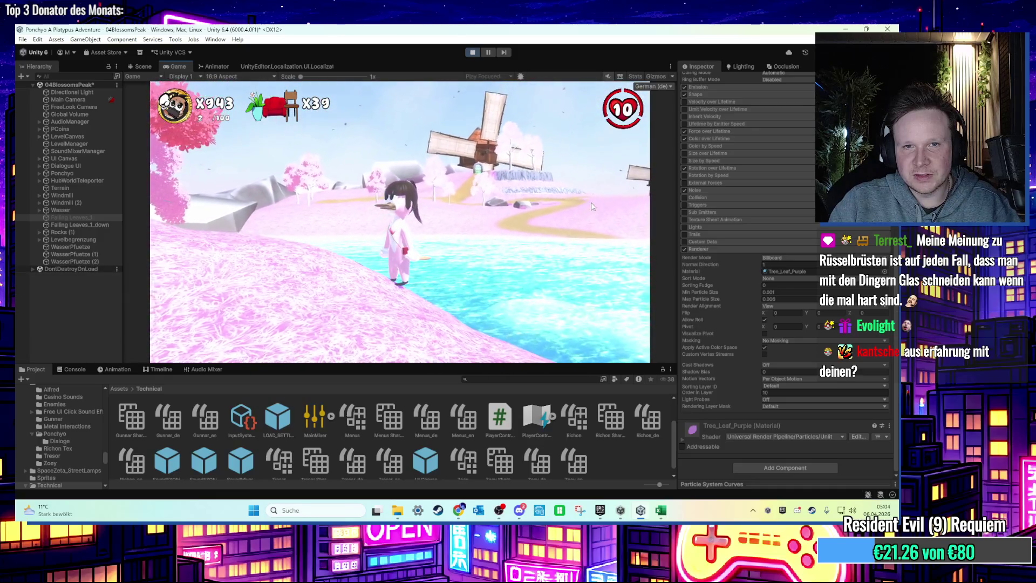
Step: Give Falling Leaves_1_down 1000 Max Particles and an Emission Rate over Time of 1000
key("super")
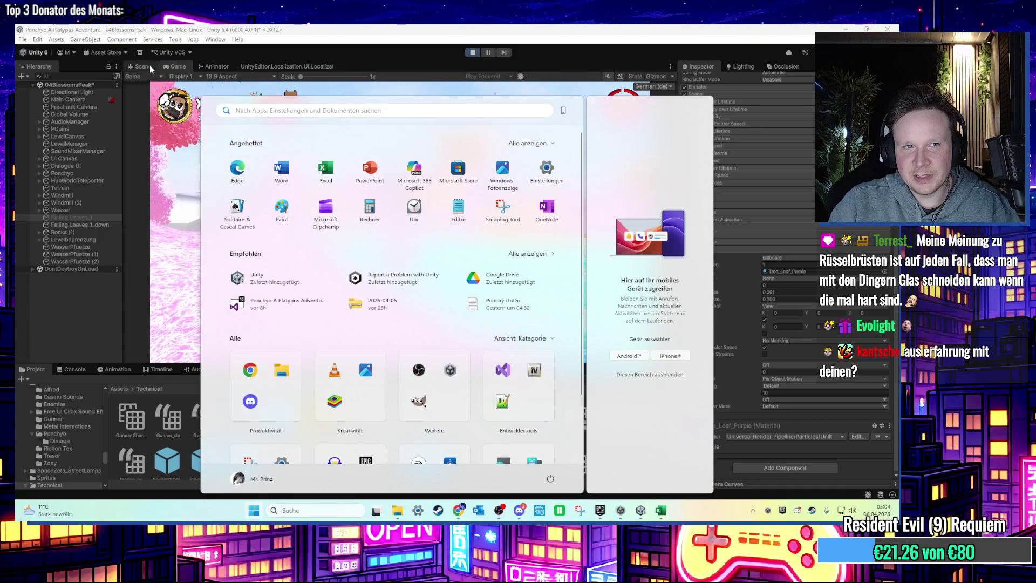
left_click(150, 65)
double_click(69, 225)
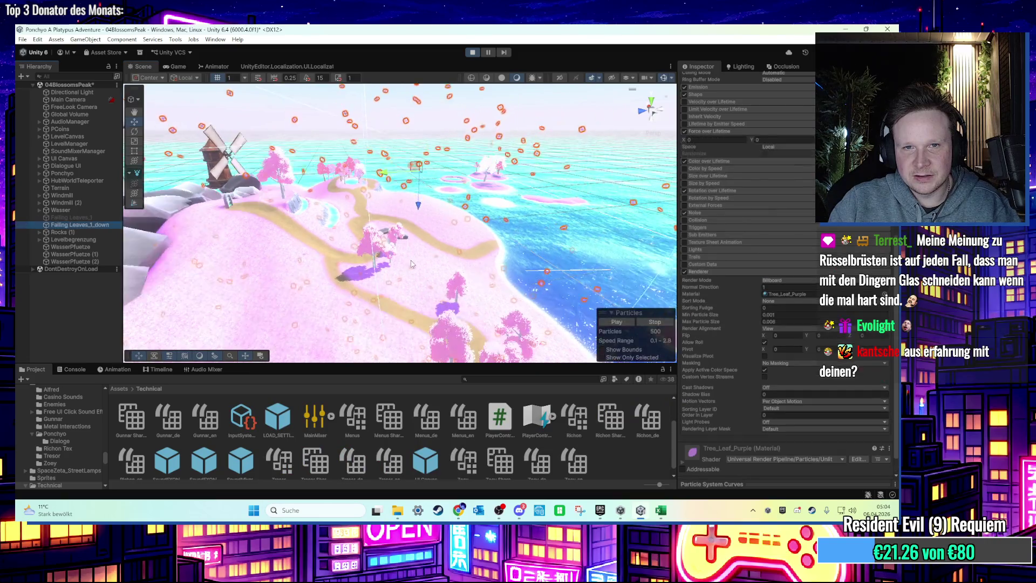
scroll(775, 293, "up", 10)
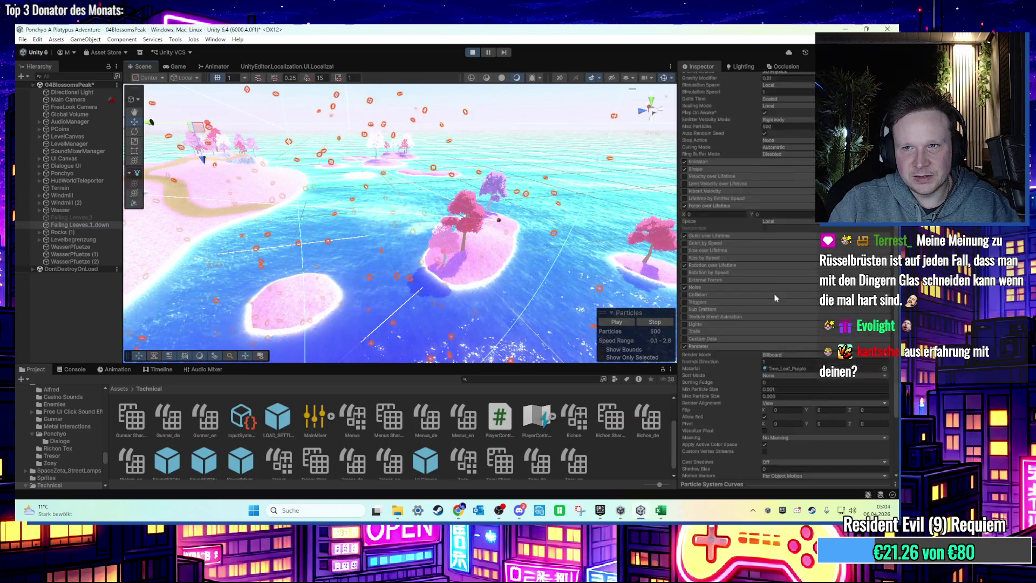
type("1000")
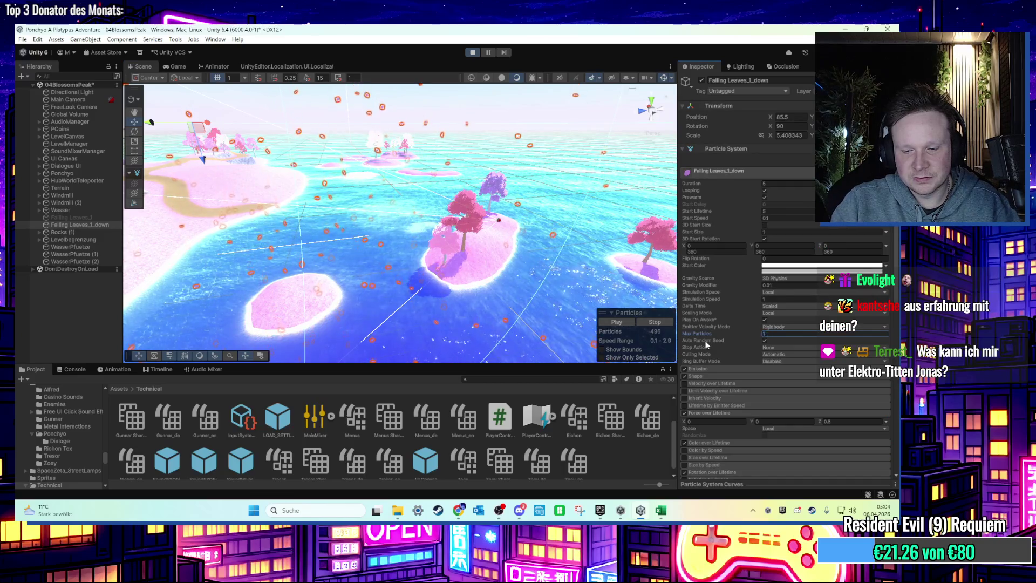
left_click(710, 367)
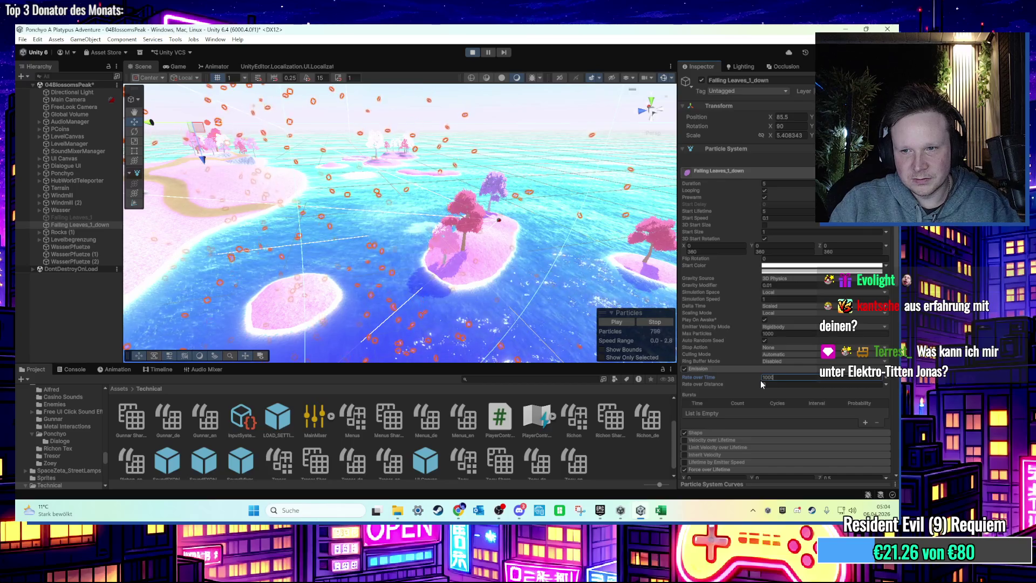
left_click(178, 67)
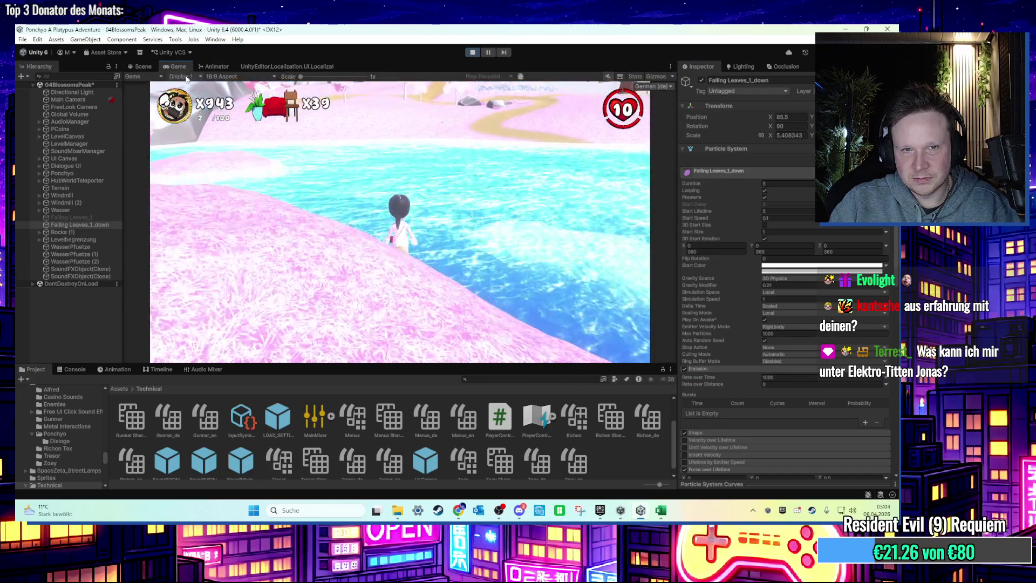
Step: Run the character through the water and across the pink meadow to the beach
key("w")
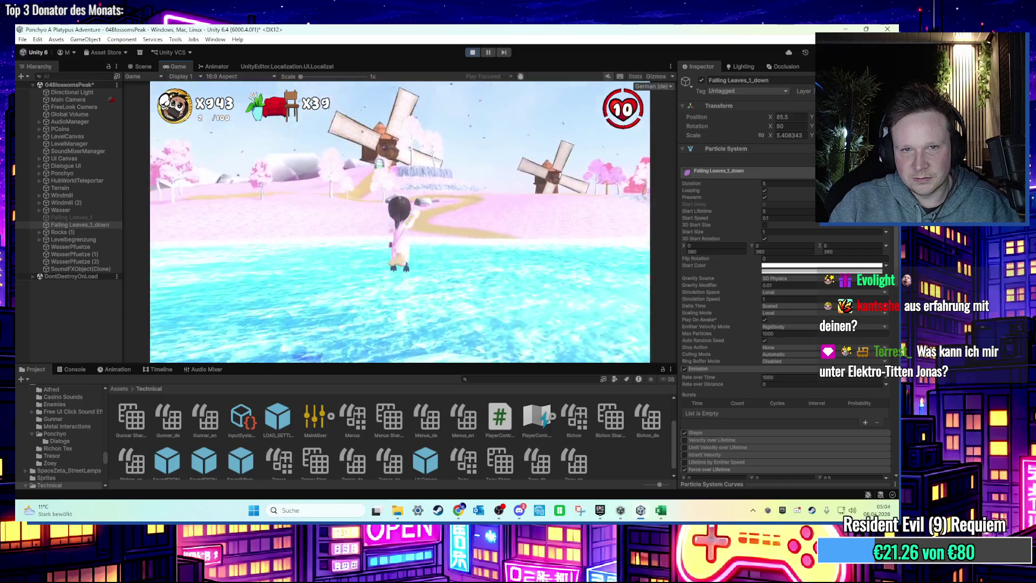
key("w")
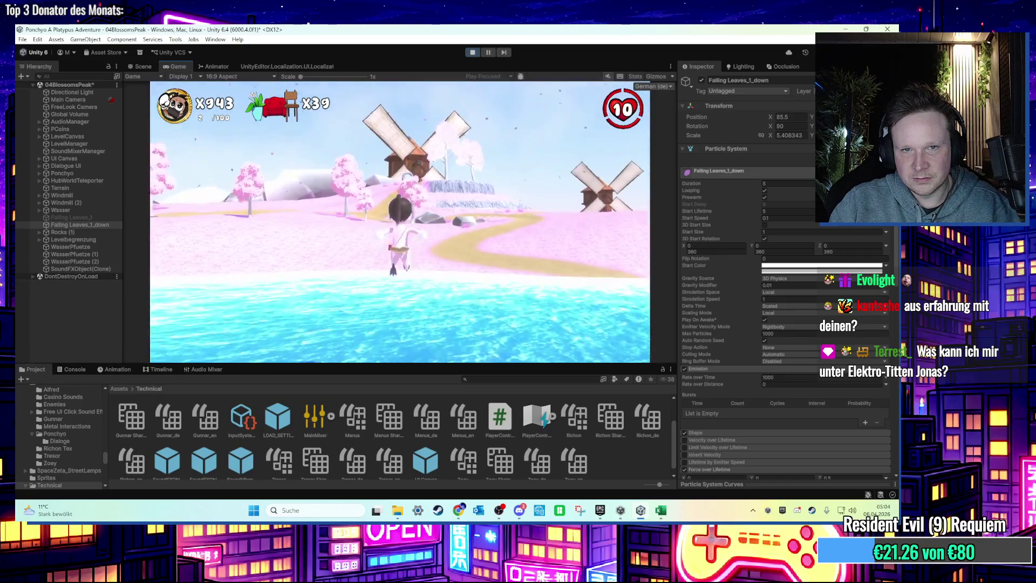
key("w")
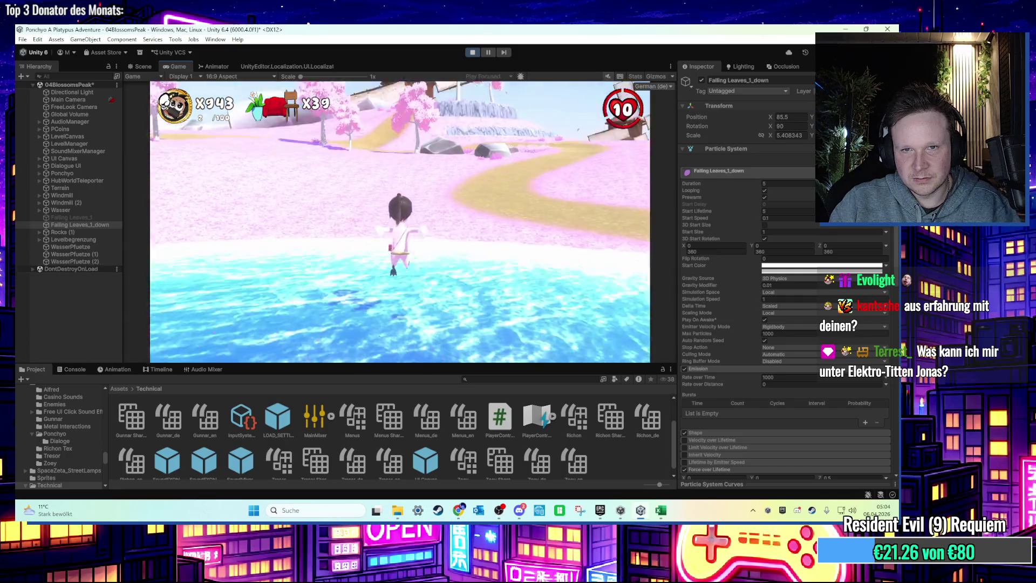
key("w")
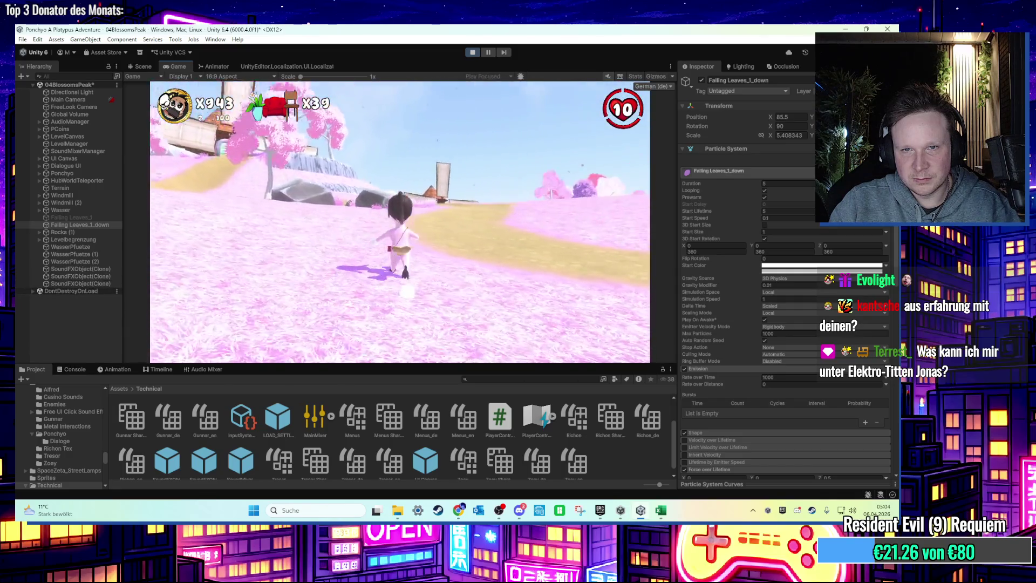
key("w")
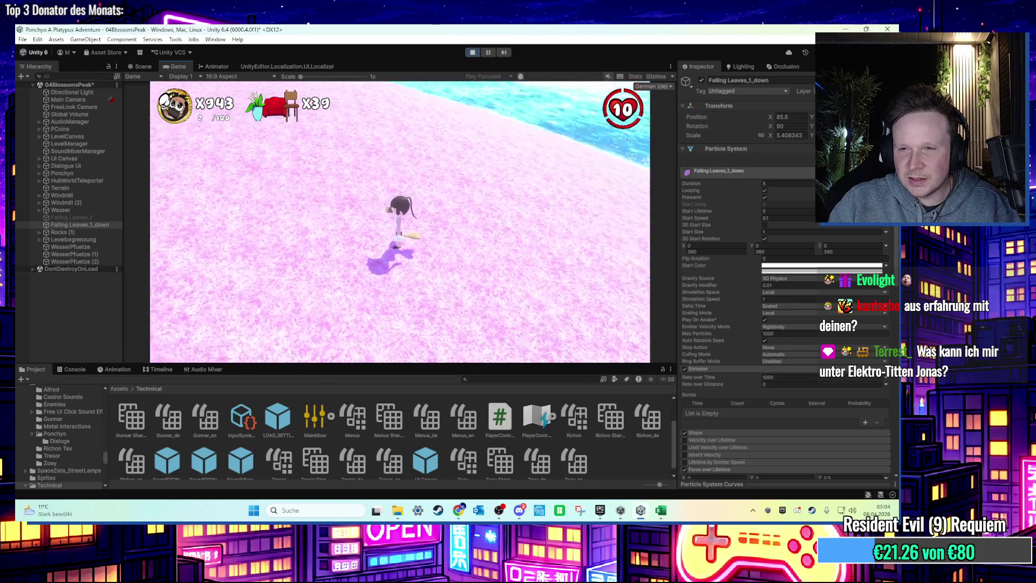
key("super")
key("super")
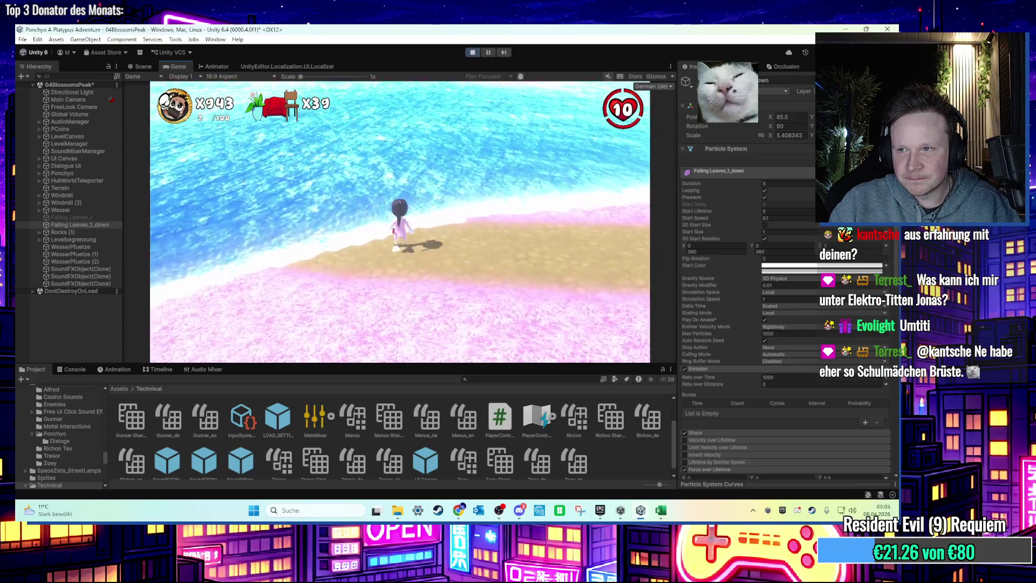
key("super")
left_click(718, 380)
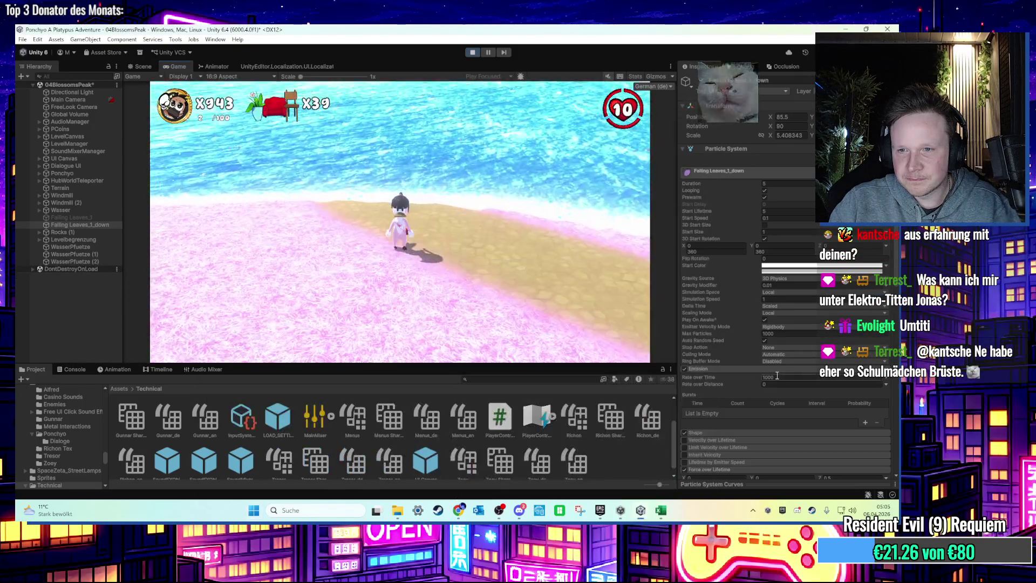
Step: Lower the leaves' Rate over Time to 500 and scroll down to the Renderer settings
scroll(733, 399, "down", 3)
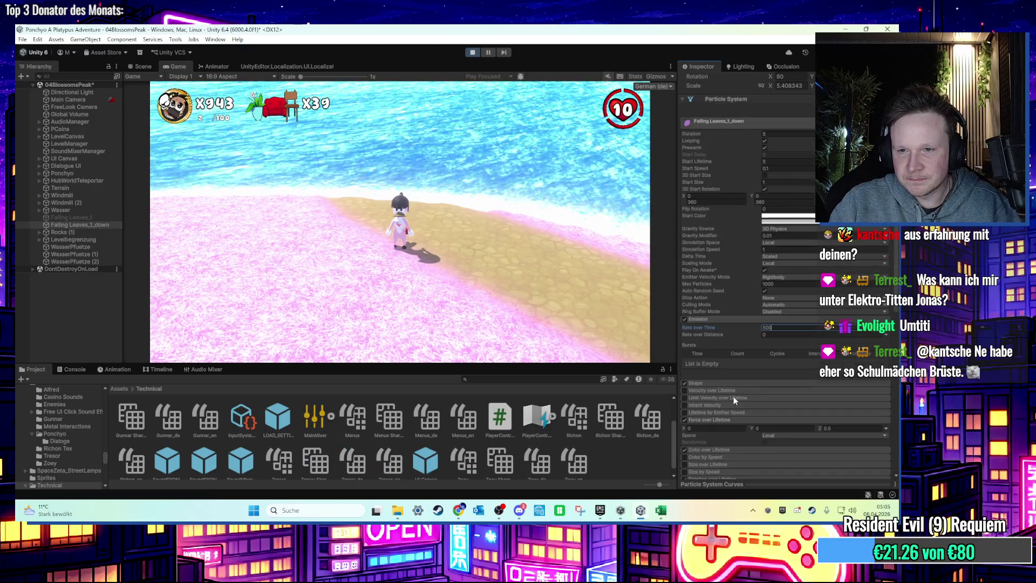
scroll(723, 383, "down", 10)
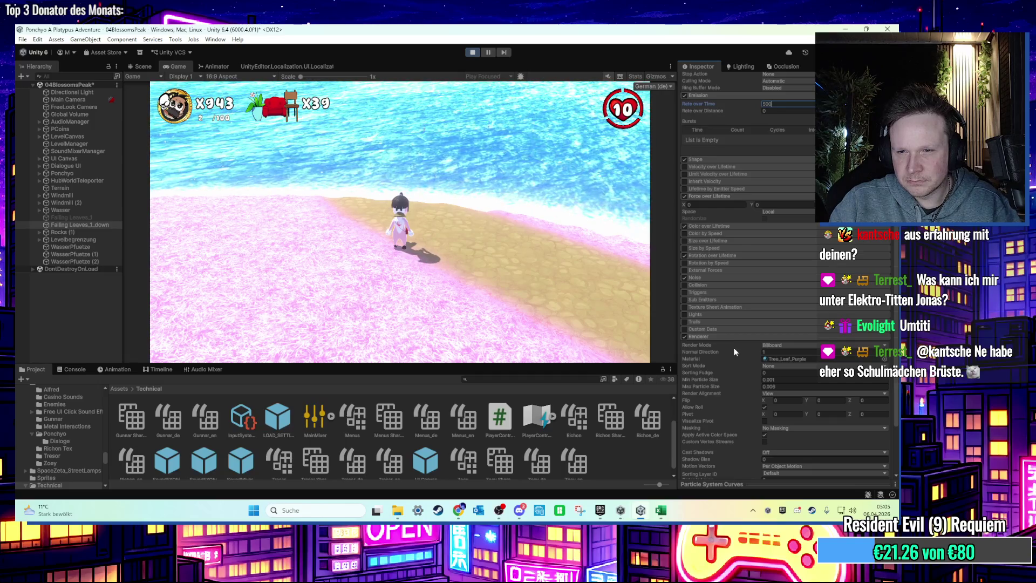
scroll(713, 281, "down", 5)
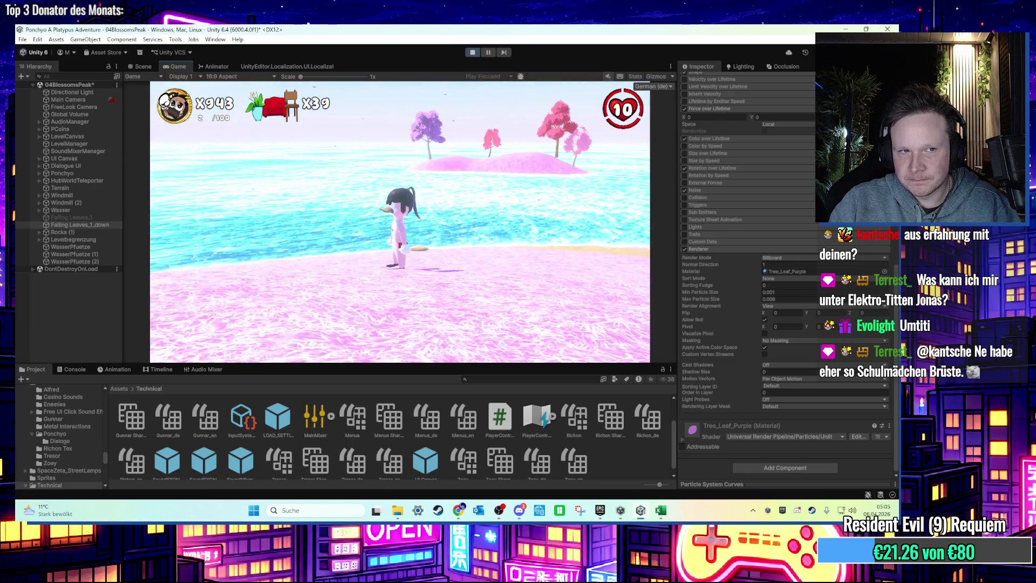
key("super")
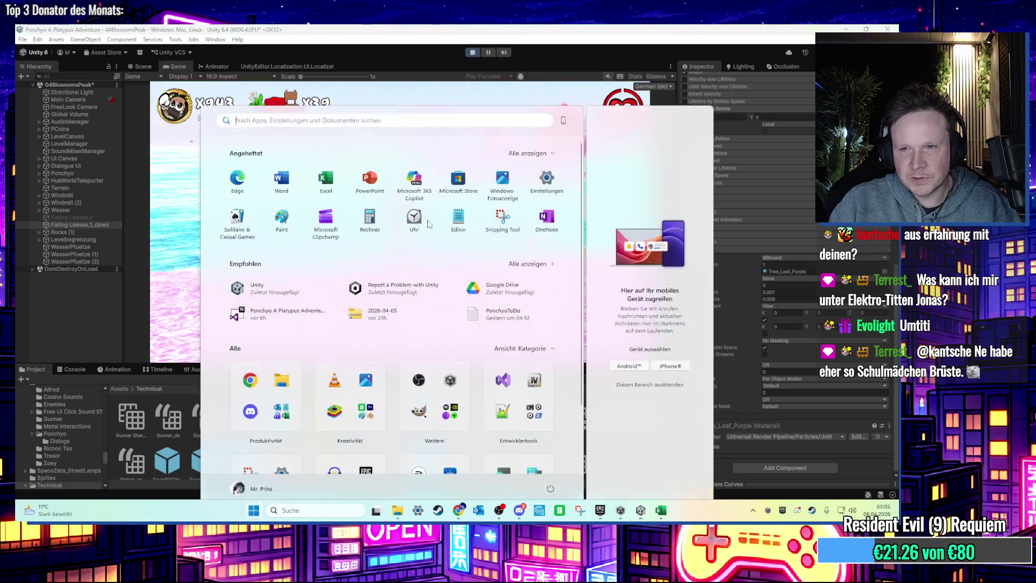
Step: Exit Play mode and set Falling Leaves_1_down's Rate over Time to 200
key("Escape")
key("ctrl+p")
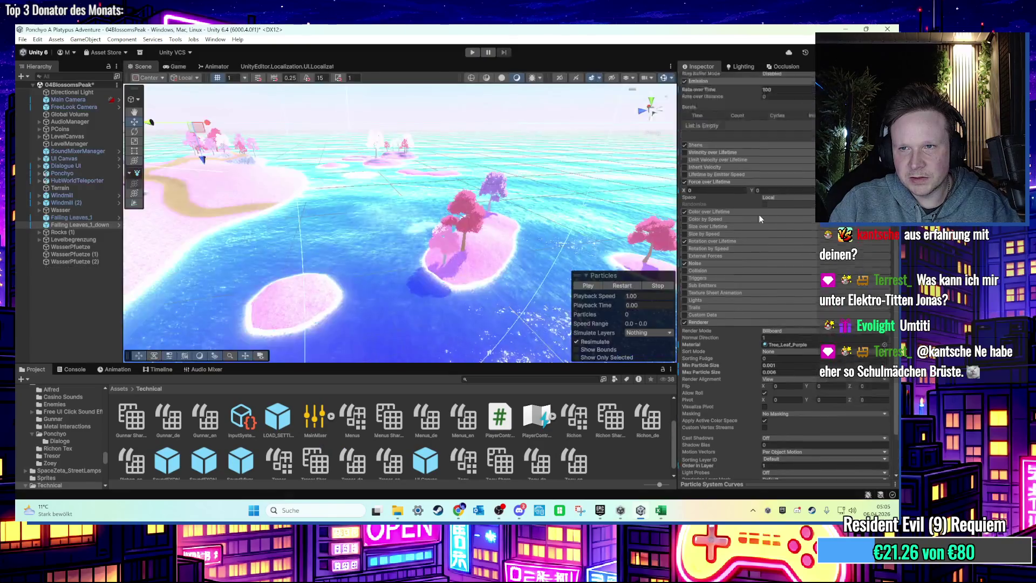
scroll(758, 215, "up", 5)
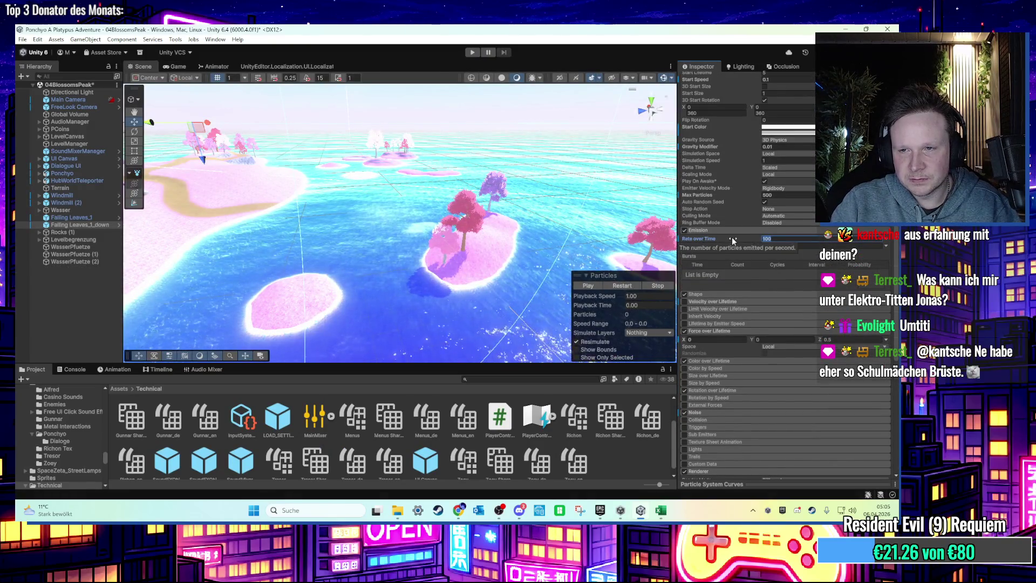
type("0")
scroll(791, 314, "up", 3)
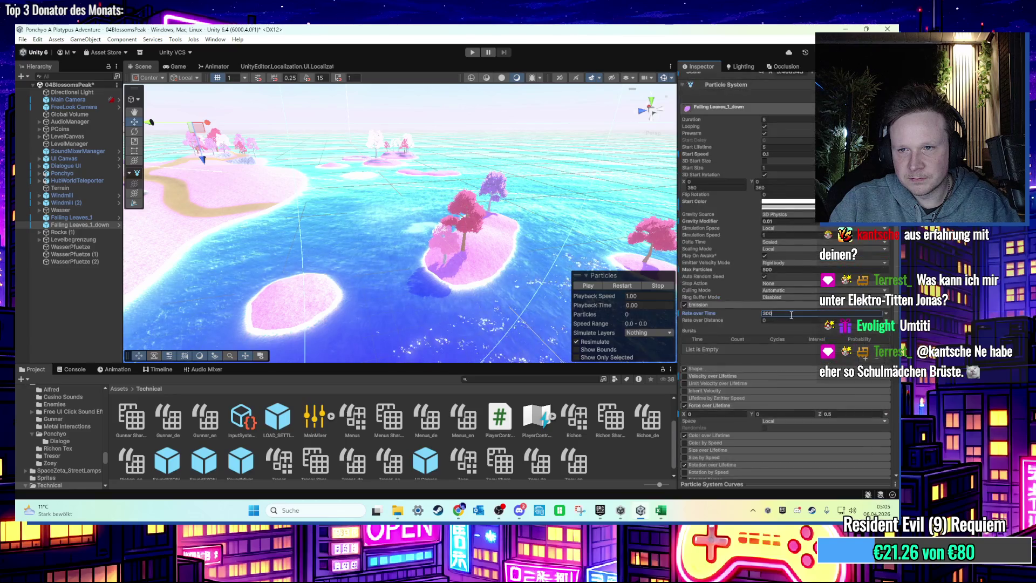
type("20")
scroll(734, 321, "down", 8)
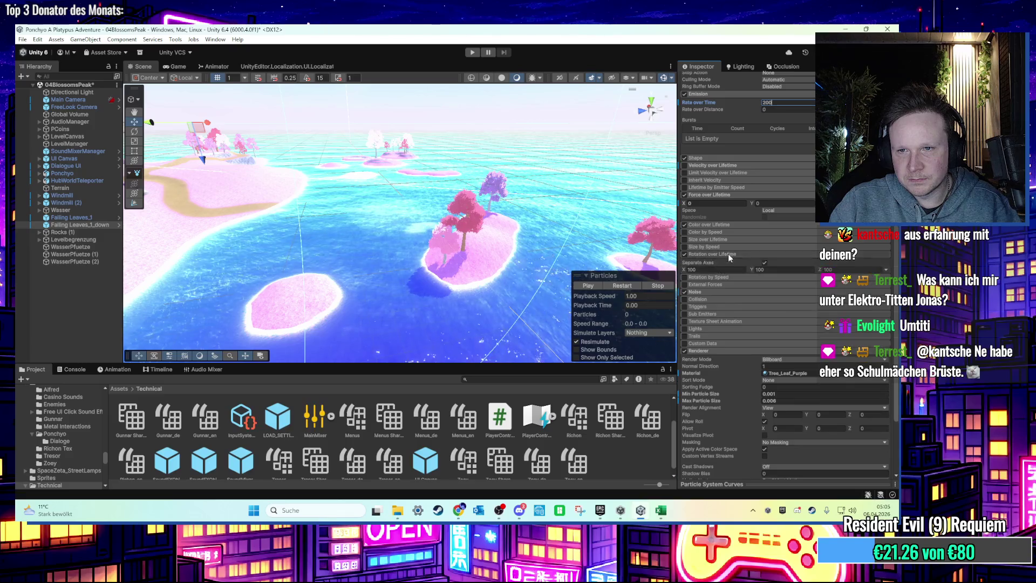
scroll(751, 271, "down", 3)
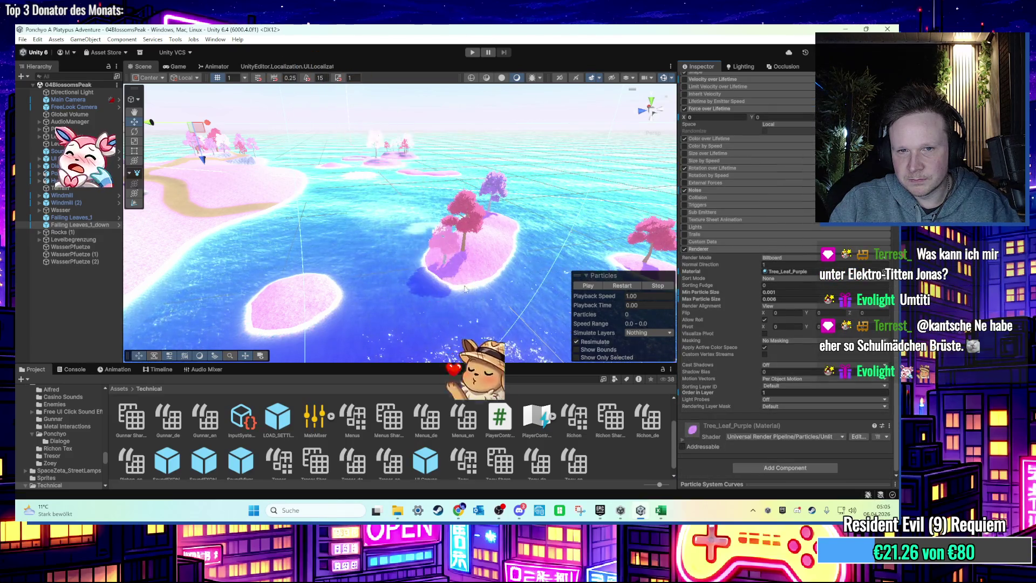
Step: Pan the Scene view, reselect Falling Leaves_1_down and start a new playtest
left_click(400, 243)
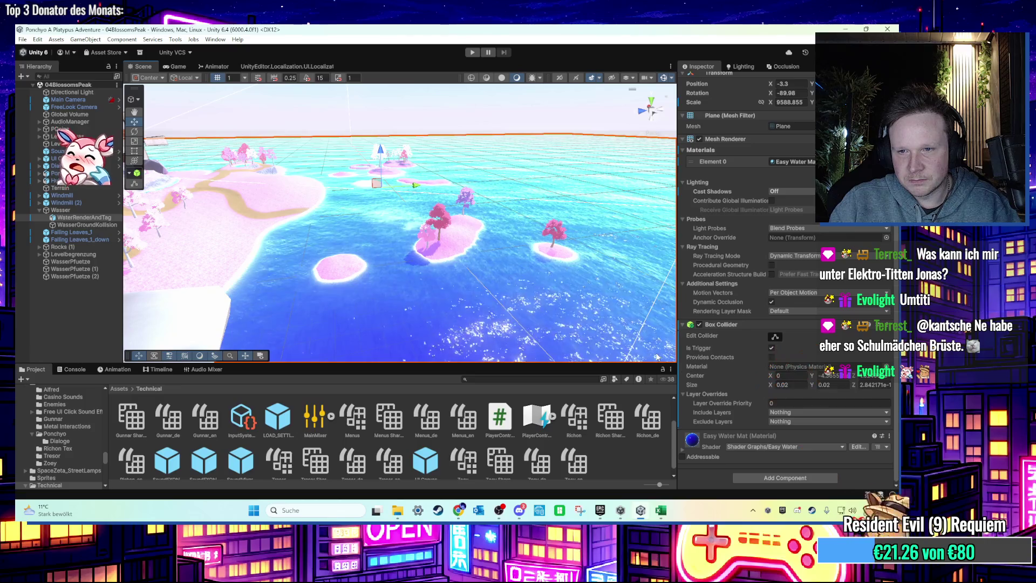
mouse_move(292, 262)
left_mouse_down()
mouse_move(373, 251)
mouse_move(180, 257)
left_mouse_up()
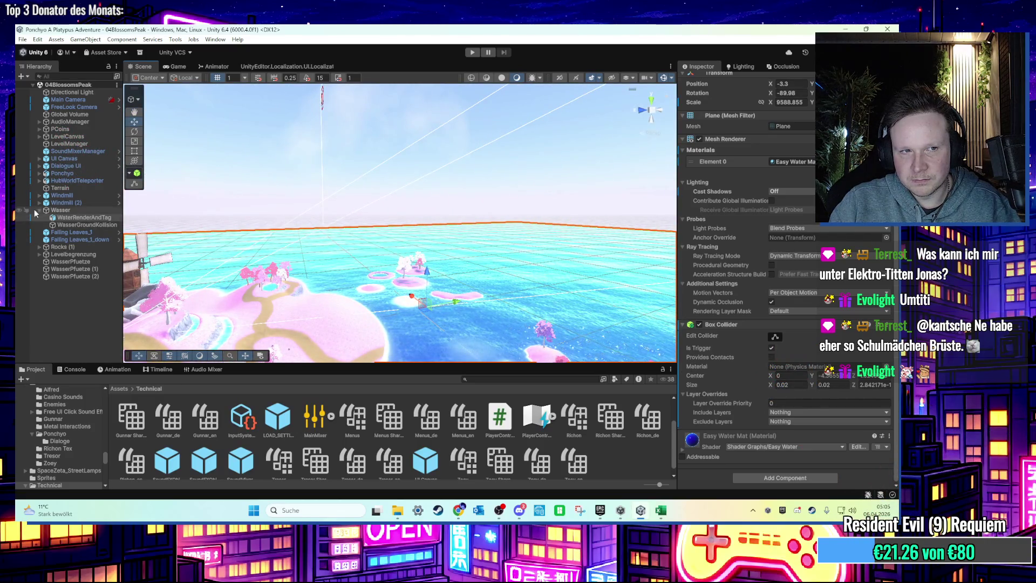
left_click(38, 211)
left_click(64, 225)
scroll(775, 401, "down", 10)
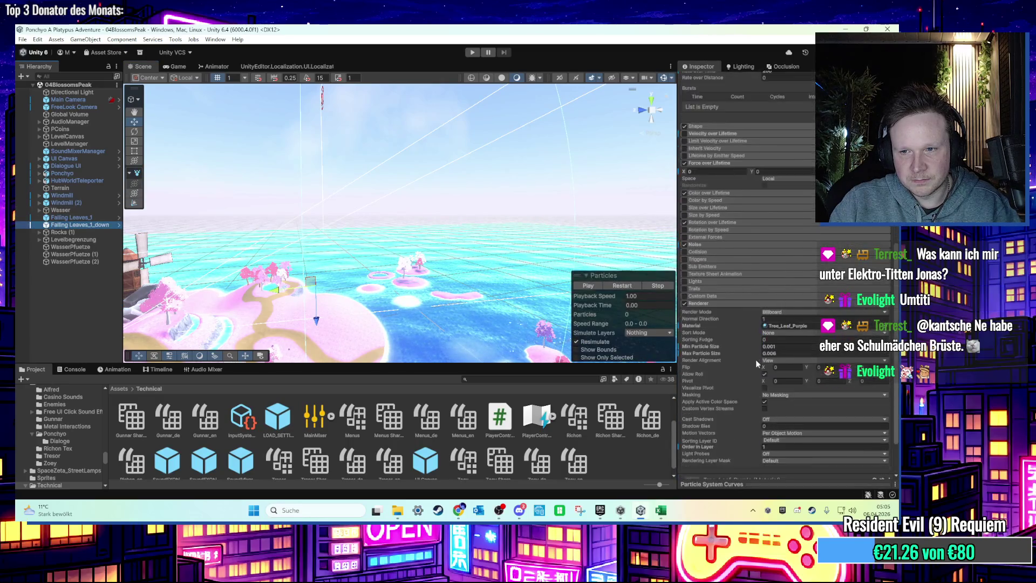
key("ctrl+p")
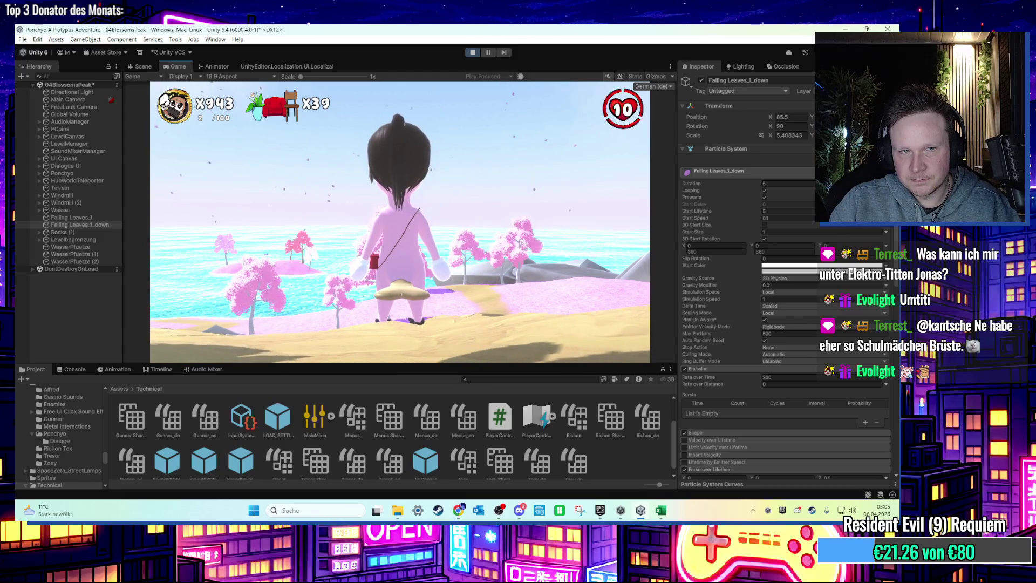
Step: During play, inspect the falling-leaves particles in the Scene view from above the island
key("super")
key("super")
key("super")
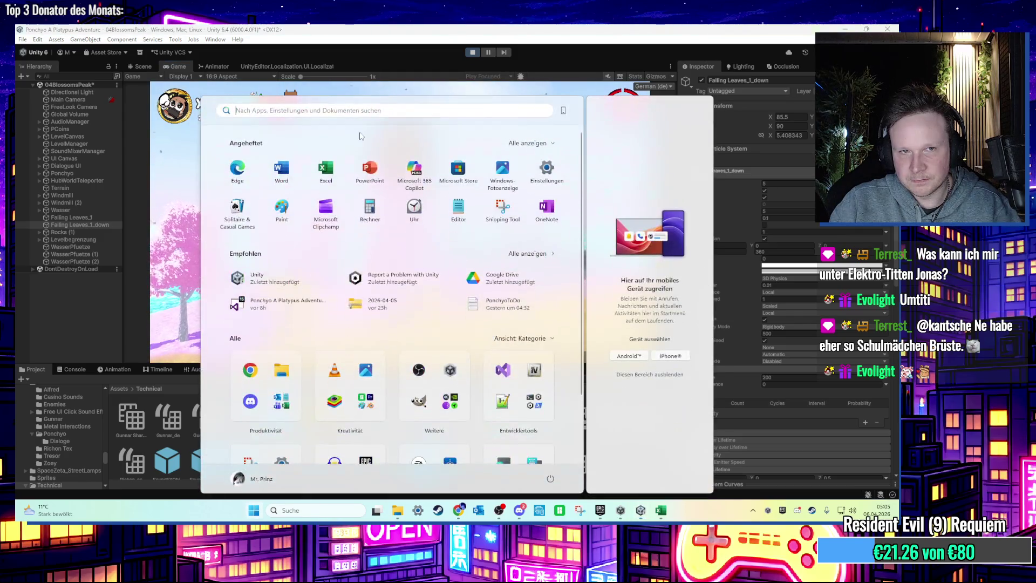
left_click(98, 221)
left_click(141, 65)
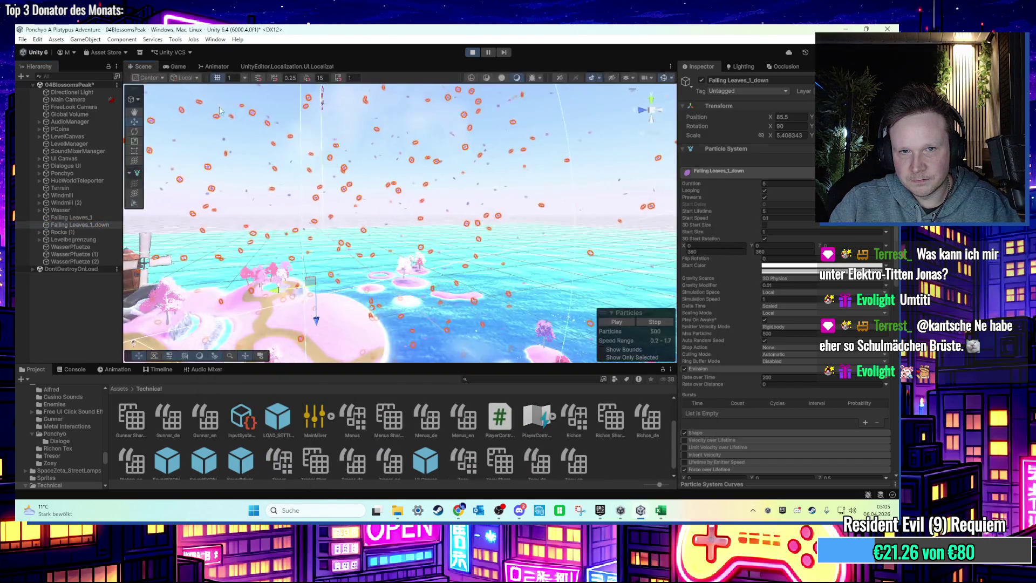
mouse_move(332, 221)
left_mouse_down()
mouse_move(423, 255)
mouse_move(418, 326)
mouse_move(367, 175)
mouse_move(436, 206)
mouse_move(415, 273)
left_mouse_up()
scroll(415, 273, "up", 5)
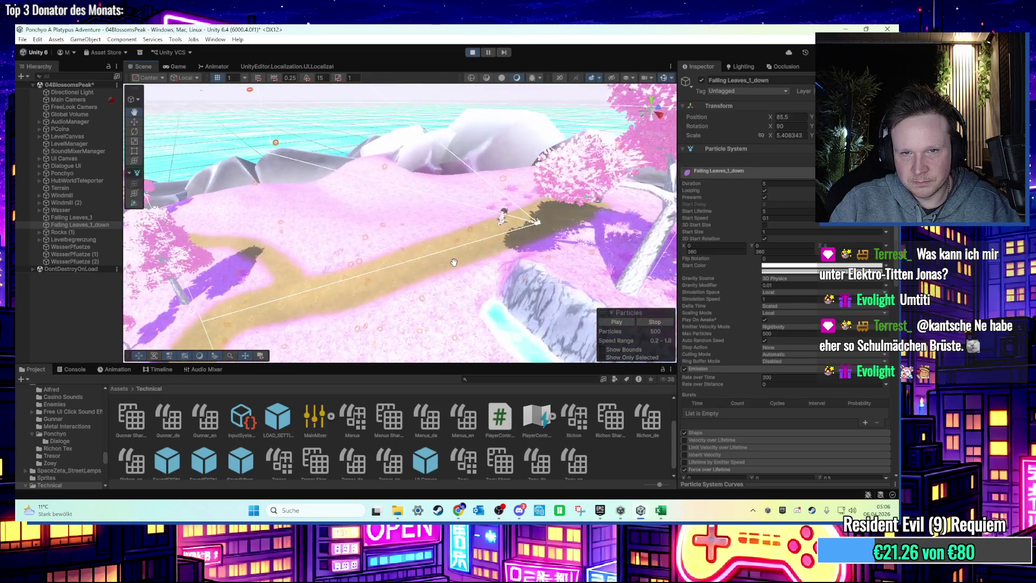
scroll(384, 239, "down", 5)
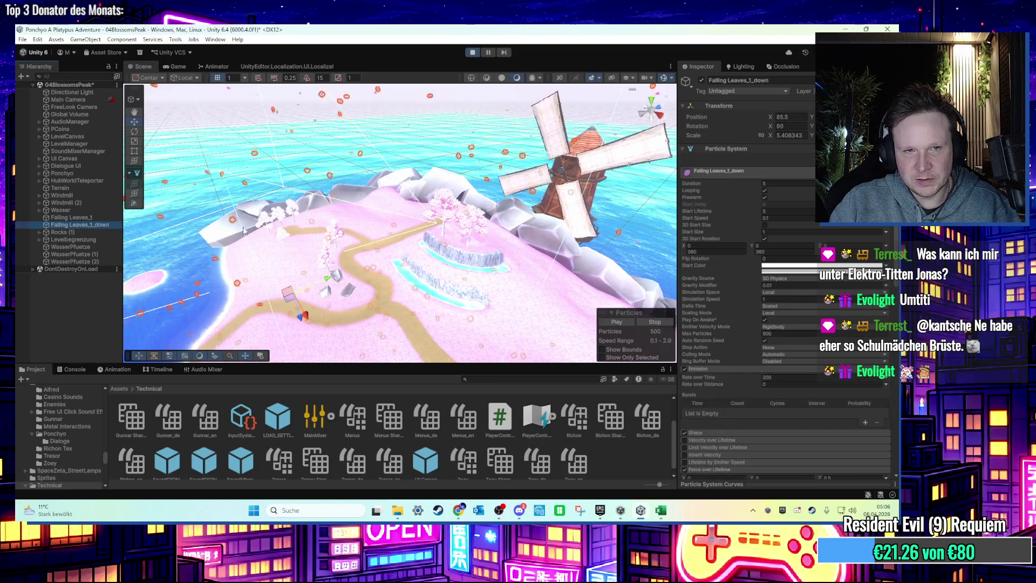
scroll(333, 255, "down", 8)
Step: Shrink Falling Leaves_1_down with the Scale tool, check the Game view, then stop play mode
key("y")
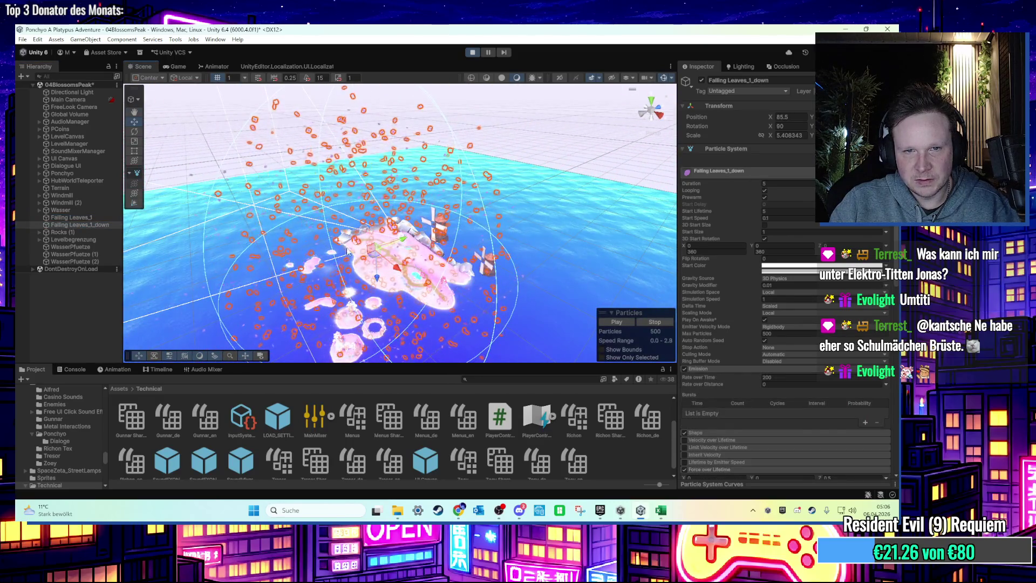
left_click_drag(370, 250, 354, 237)
scroll(354, 237, "up", 4)
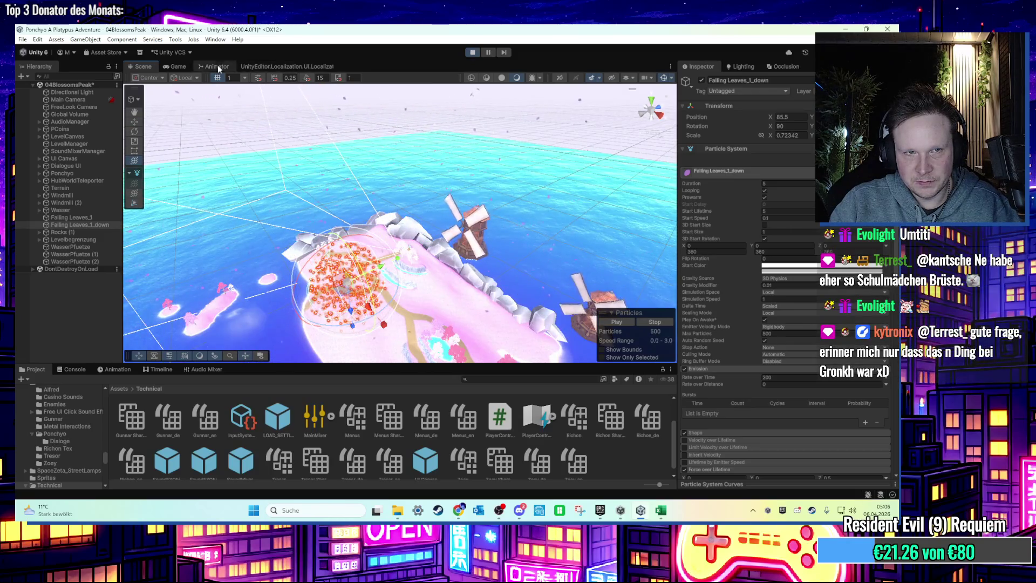
left_click(175, 66)
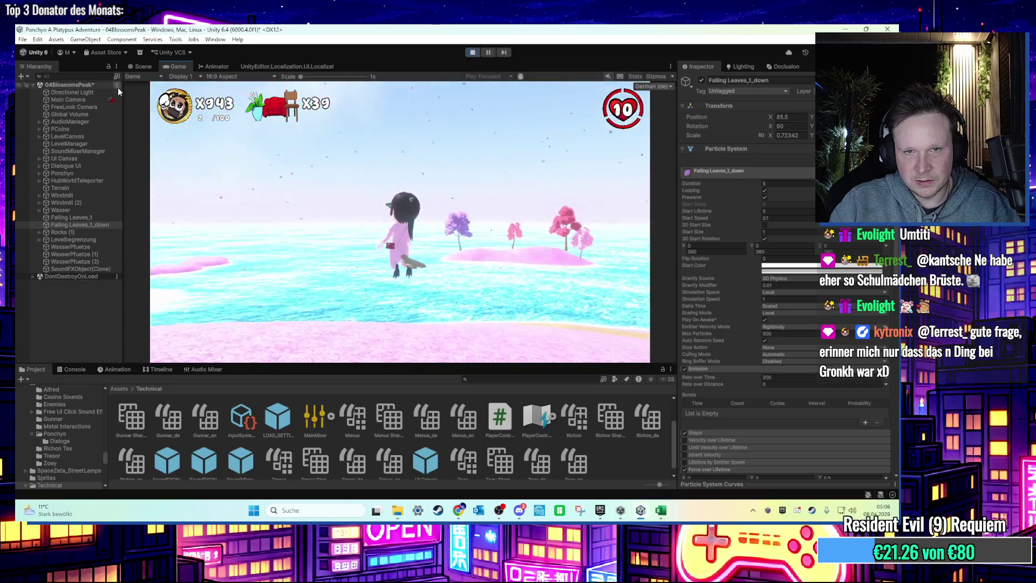
key("super")
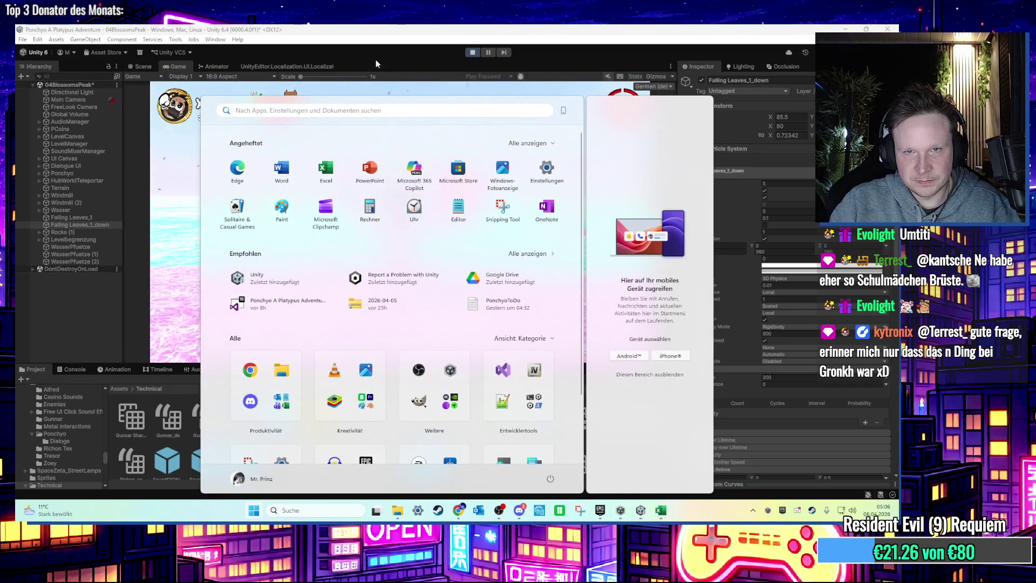
left_click(472, 54)
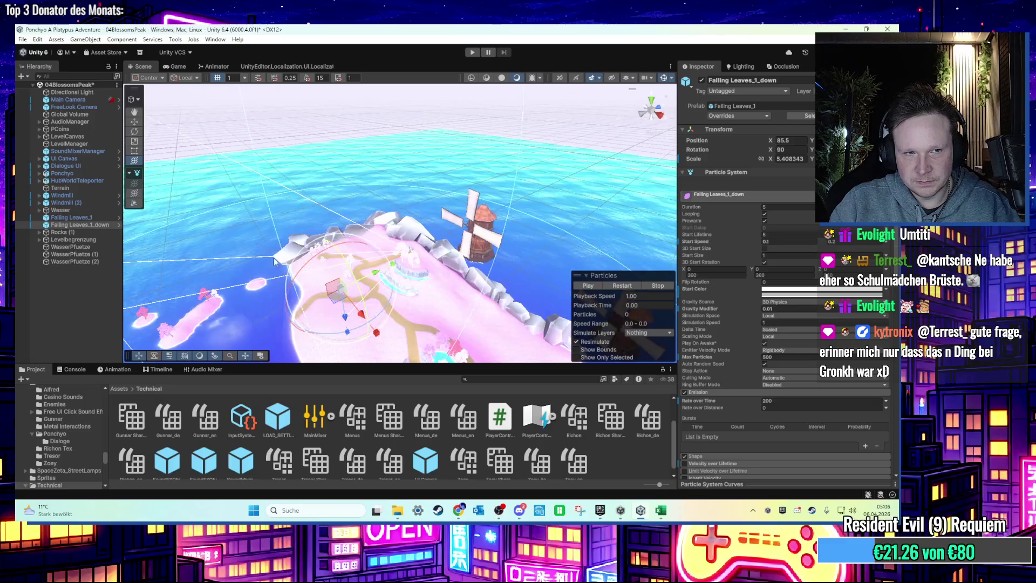
Step: Frame the Falling Leaves_1_down emitter in the Scene view and browse its particle modules in the Inspector
double_click(95, 226)
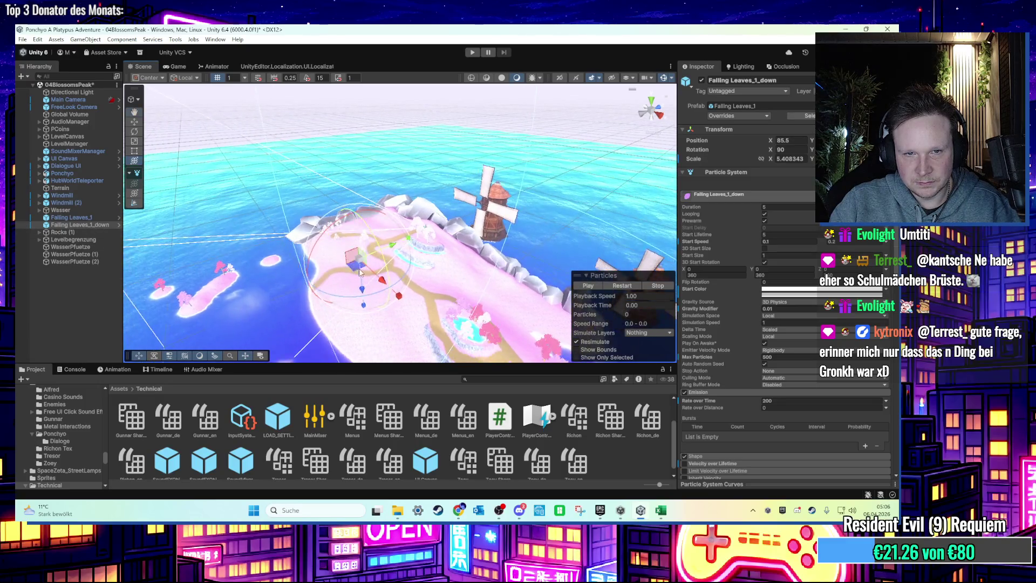
left_click_drag(367, 278, 410, 264)
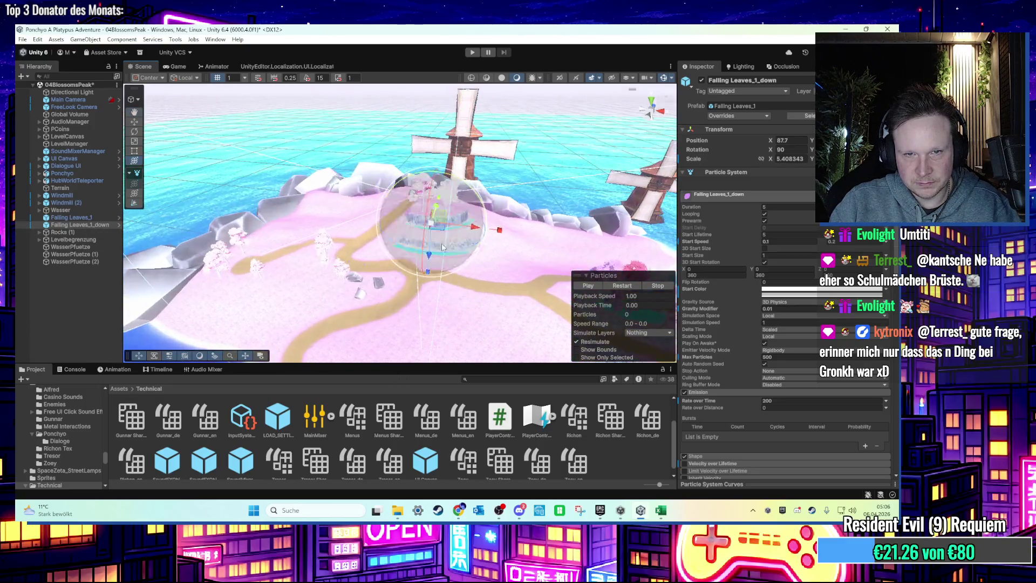
scroll(743, 380, "down", 5)
scroll(743, 380, "down", 4)
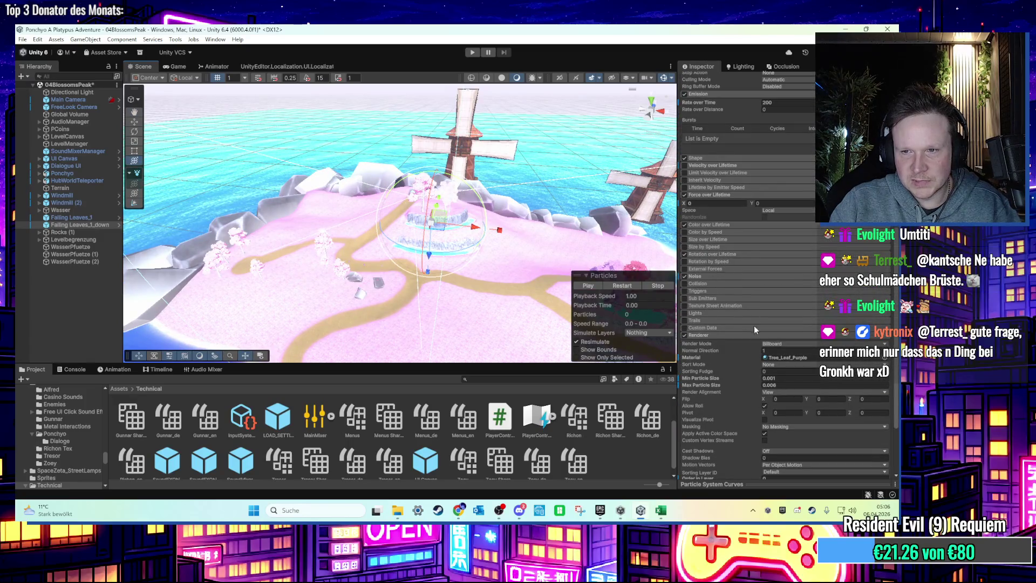
scroll(755, 349, "down", 3)
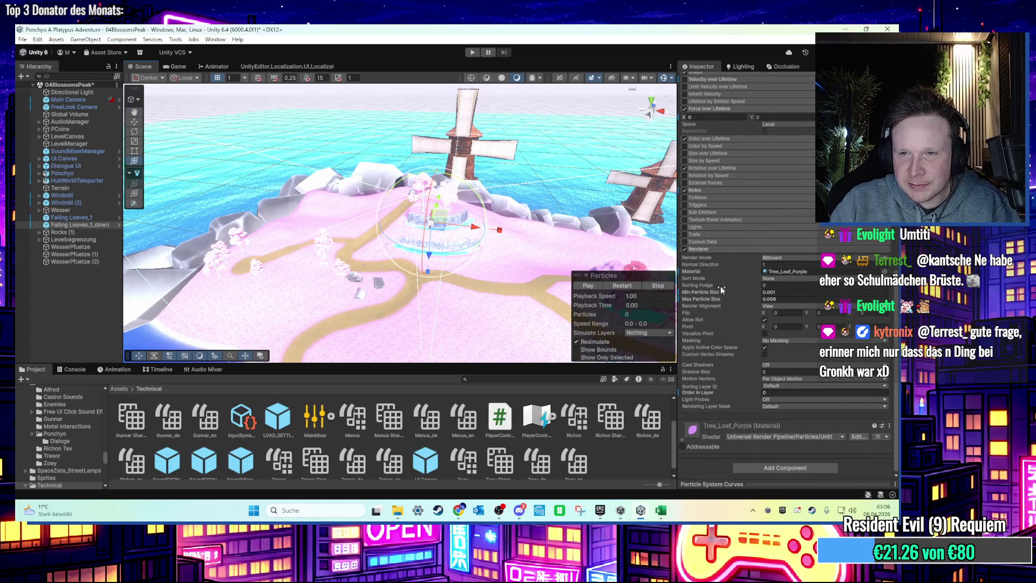
left_click(722, 248)
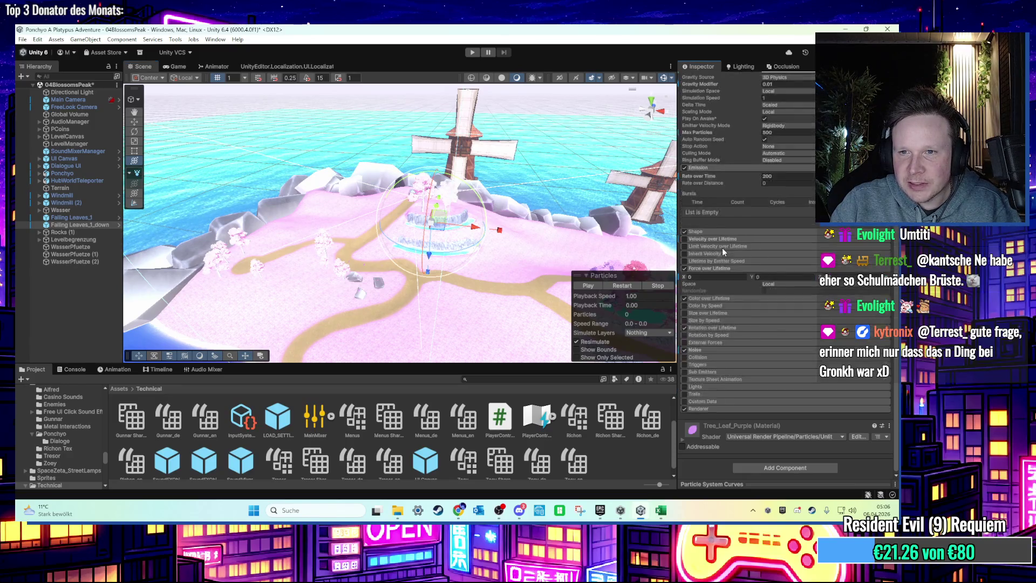
left_click(717, 410)
scroll(717, 410, "down", 4)
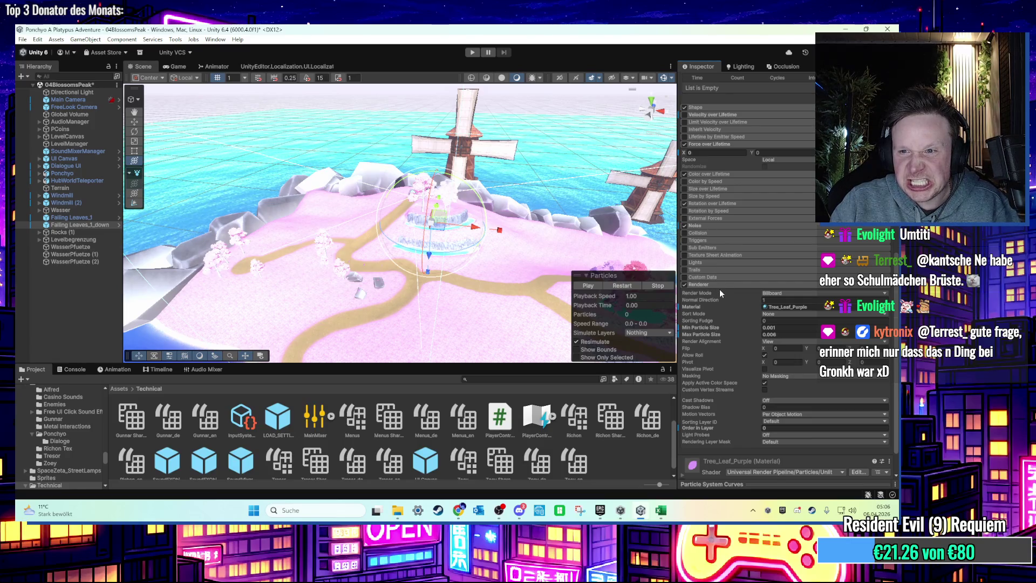
scroll(719, 289, "down", 1)
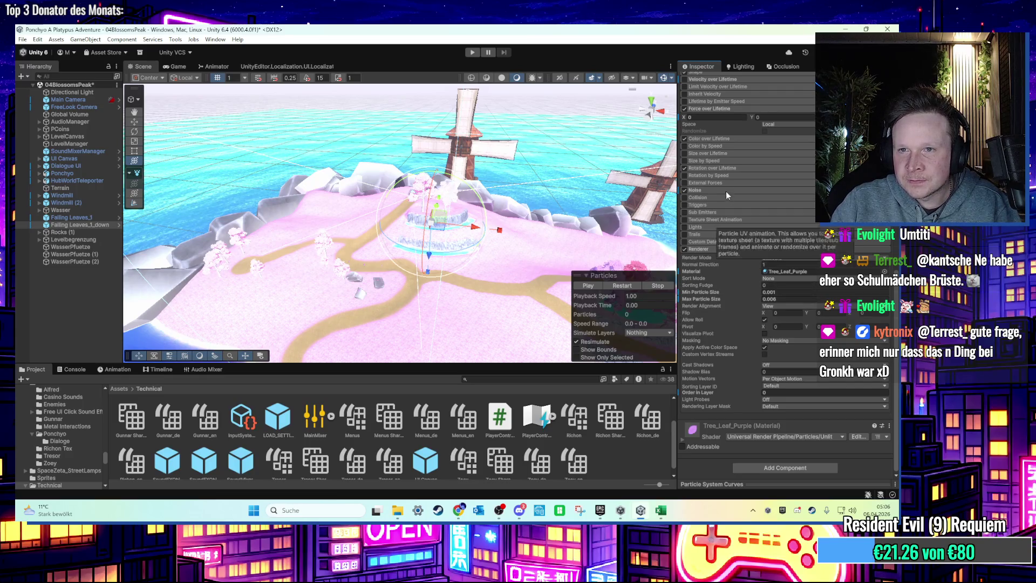
scroll(718, 184, "up", 1)
scroll(714, 178, "up", 10)
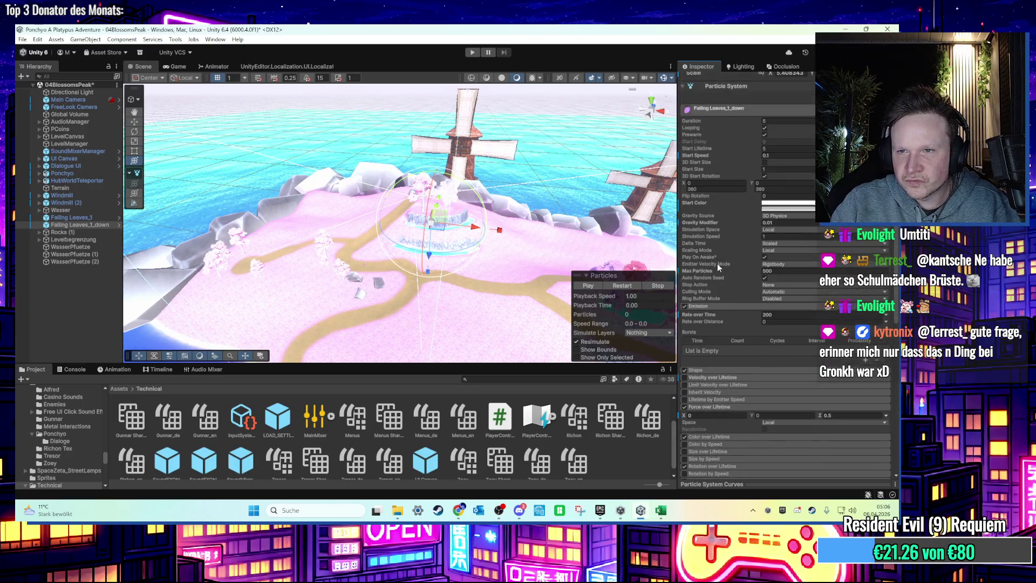
scroll(745, 310, "down", 2)
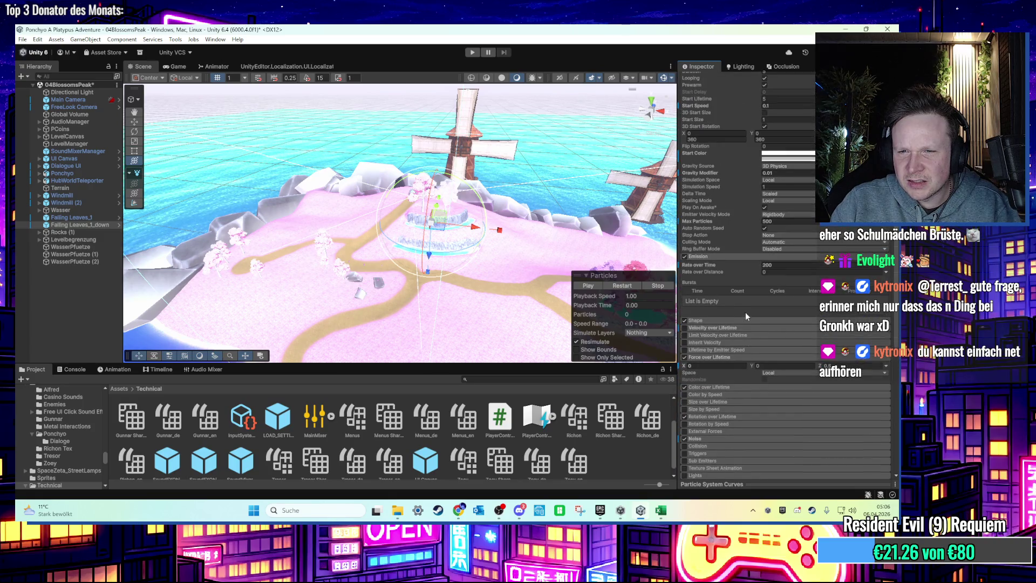
Step: Set the Shape module's Radius to 1.33 and start a new playtest
left_click(749, 319)
scroll(749, 326, "down", 1)
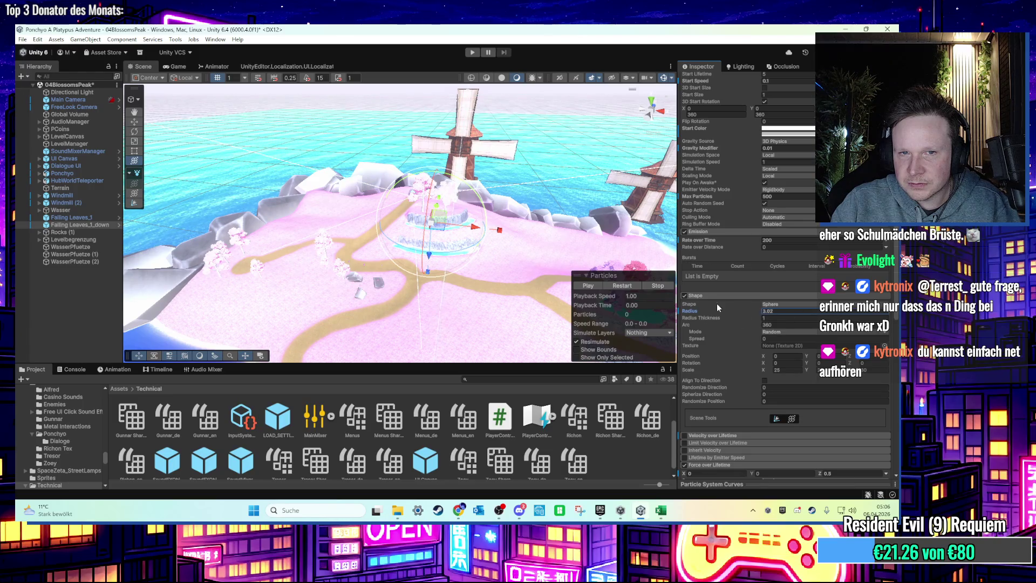
type("1.33")
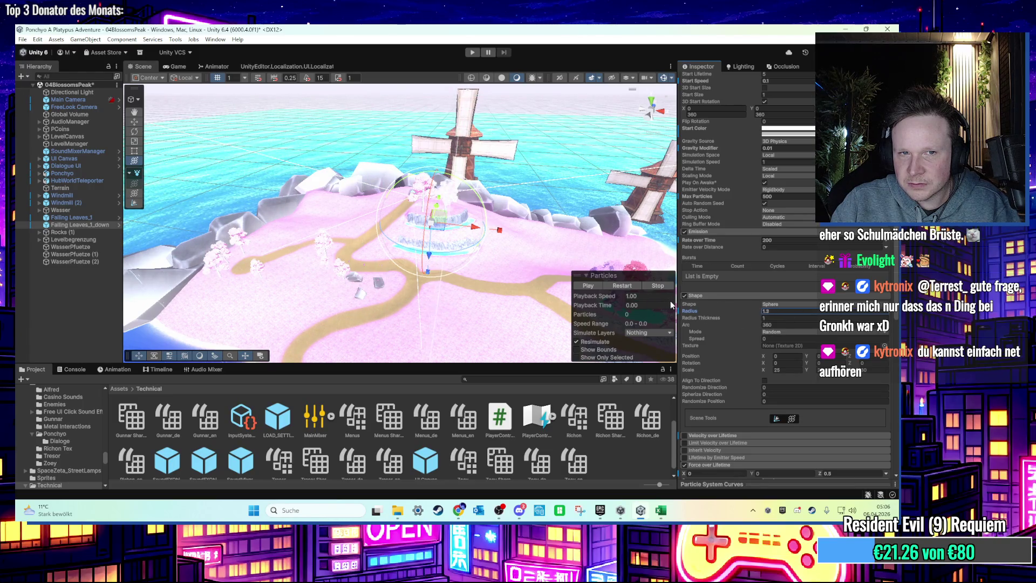
left_click_drag(670, 300, 582, 239)
scroll(582, 238, "down", 2)
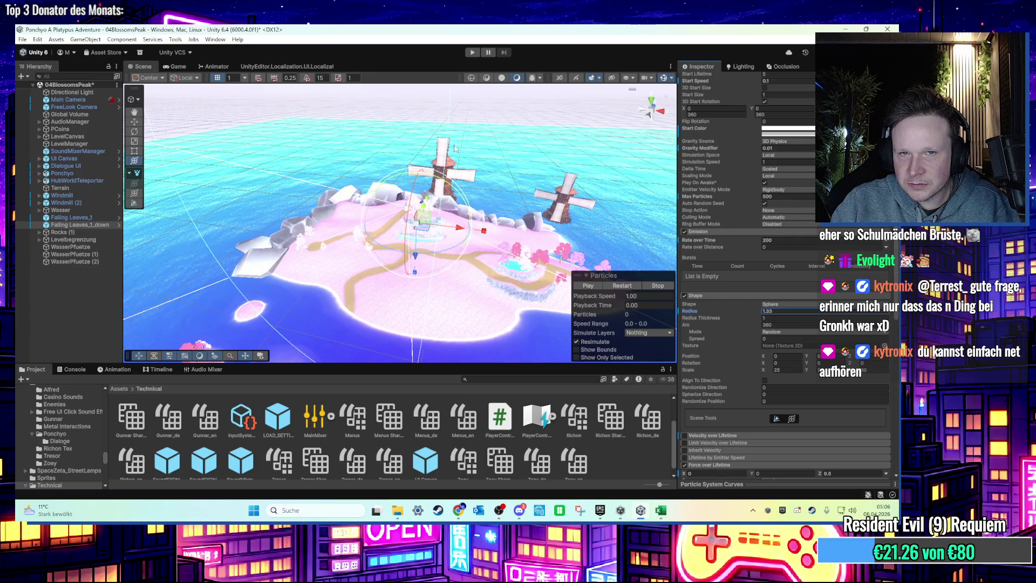
left_click(470, 54)
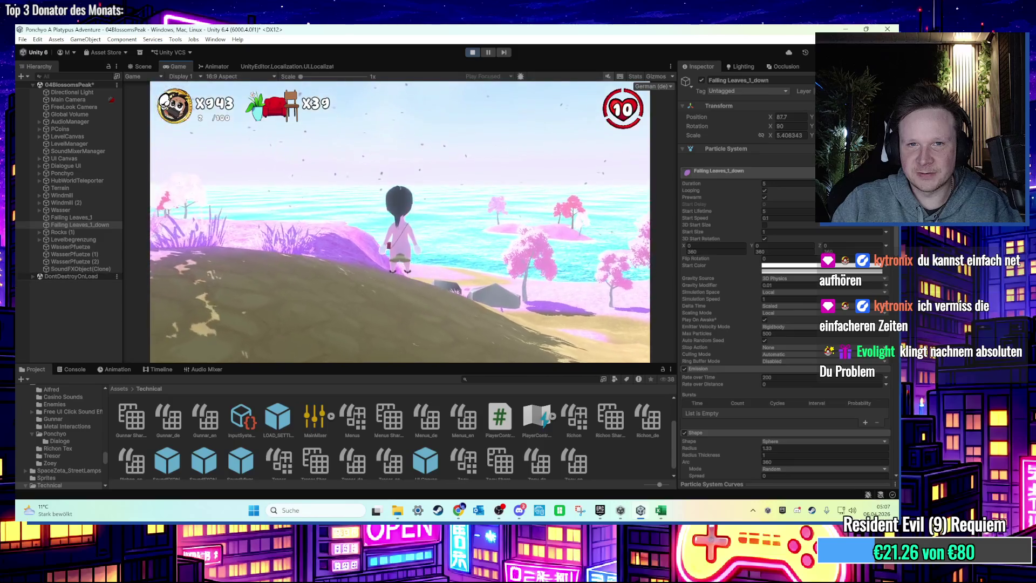
Step: Disable the Falling Leaves_1 particle system during the playtest
key("super")
left_click(84, 222)
left_click(84, 218)
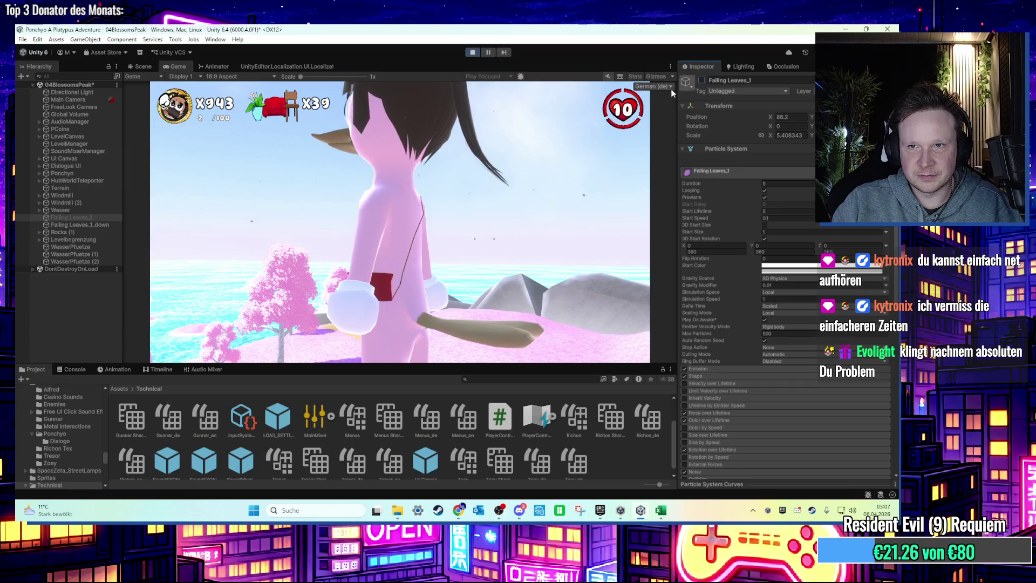
left_click(700, 81)
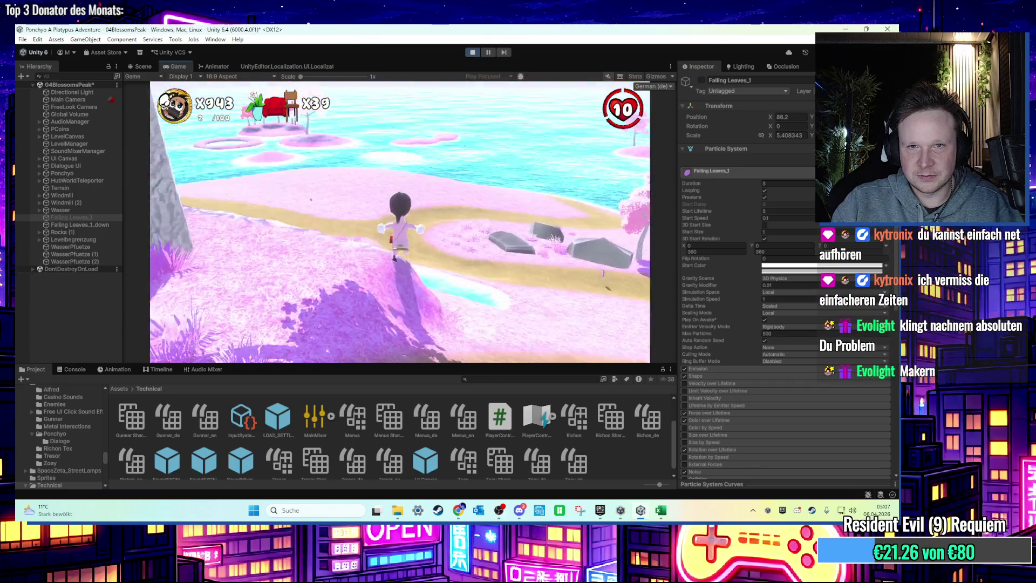
Step: Stop play mode and drag the X scale handle to enlarge Falling Leaves_1_down to 38.08
key("super")
left_click(473, 52)
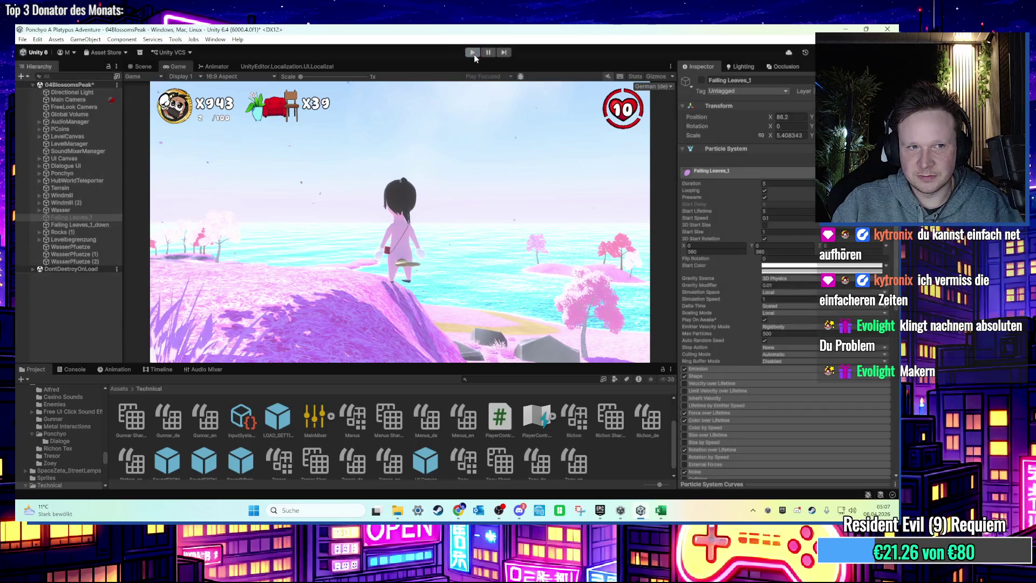
left_click_drag(413, 237, 575, 243)
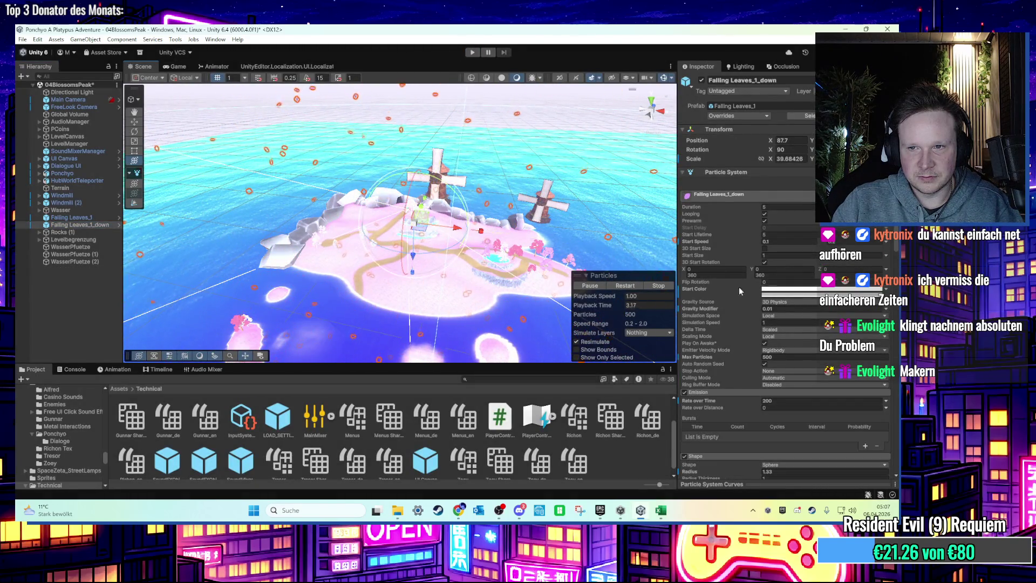
Step: Retype the Shape Radius as 1.5, drag it down to 0.2, and view the island from above
scroll(745, 302, "down", 10)
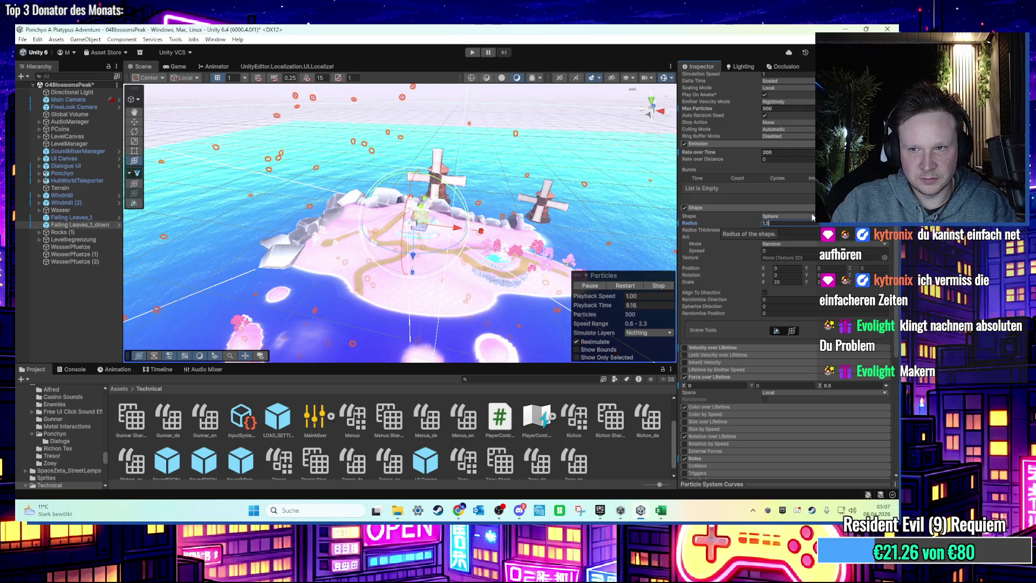
key("BackSpace")
key("BackSpace")
key("BackSpace")
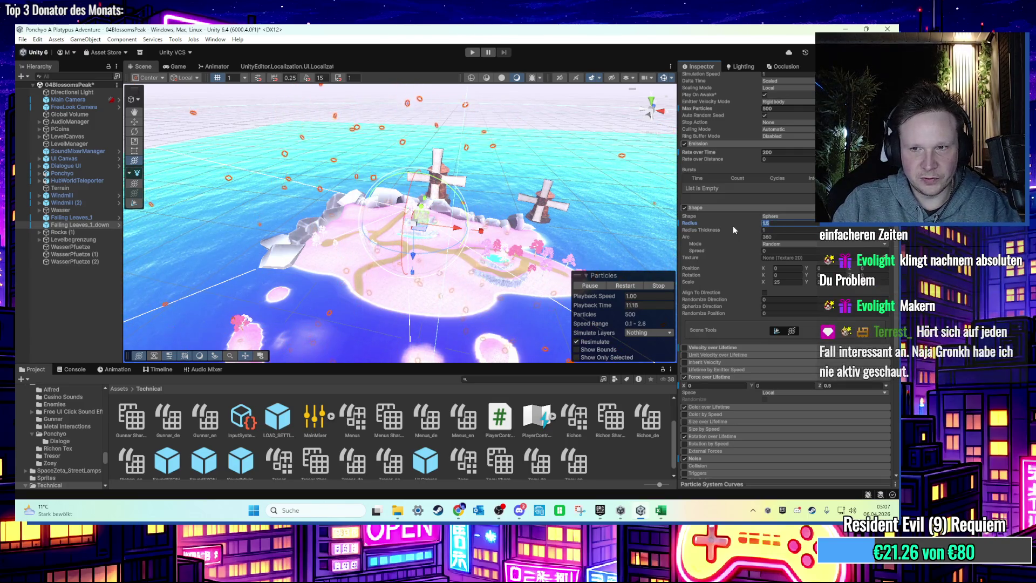
type("1.5")
left_click_drag(691, 224, 689, 227)
mouse_move(523, 197)
left_mouse_down()
mouse_move(416, 221)
mouse_move(389, 92)
left_mouse_up()
scroll(416, 222, "up", 3)
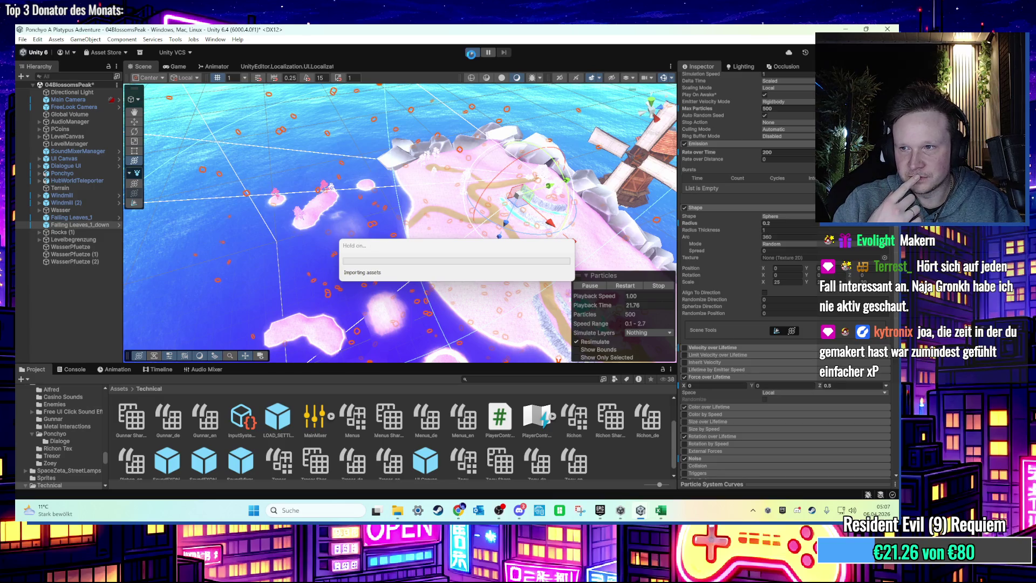
Step: Start a playtest and set Force over Lifetime Z to 0.1 on the falling leaves
left_click(472, 53)
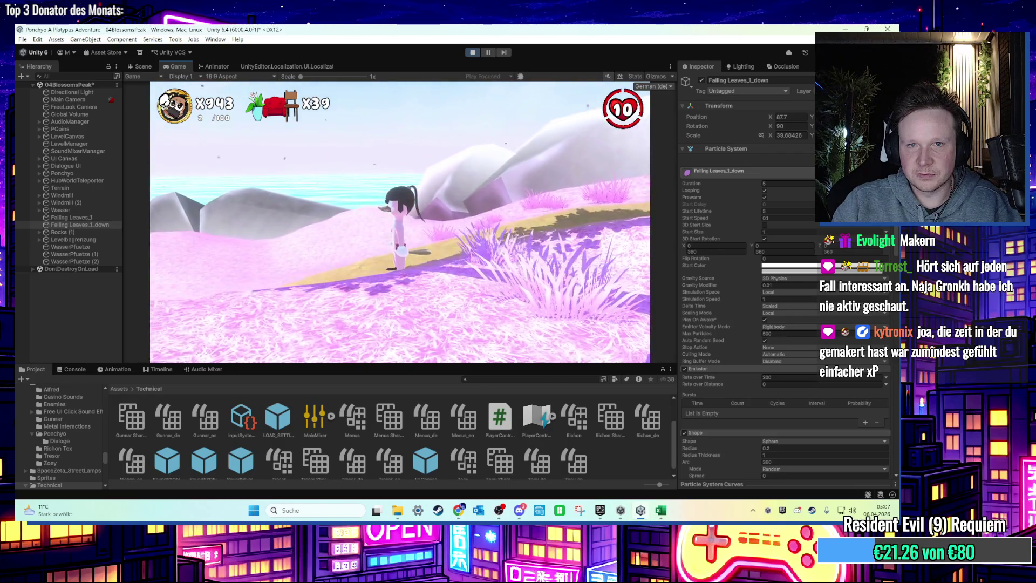
key("super")
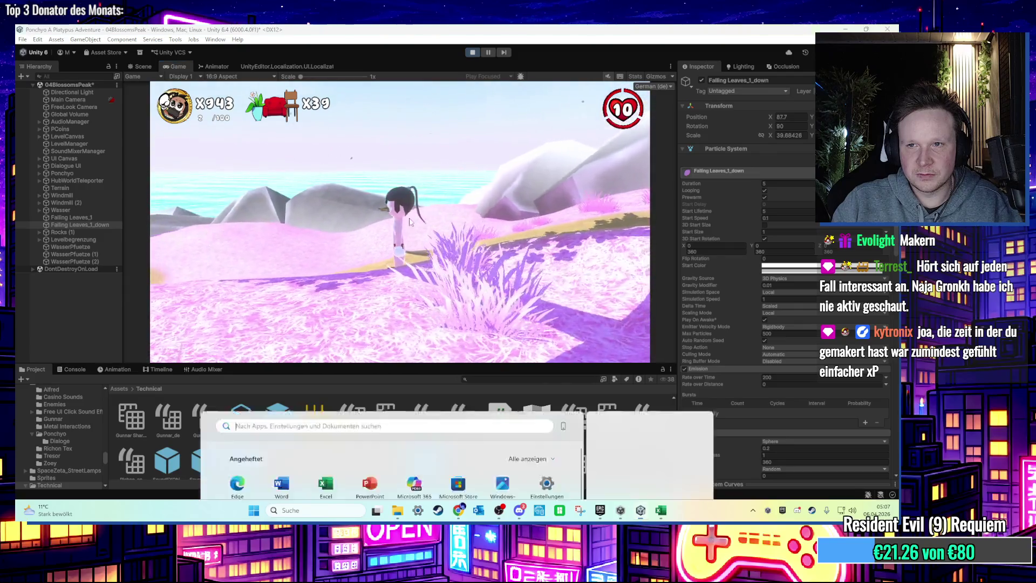
left_click(477, 97)
scroll(769, 398, "down", 3)
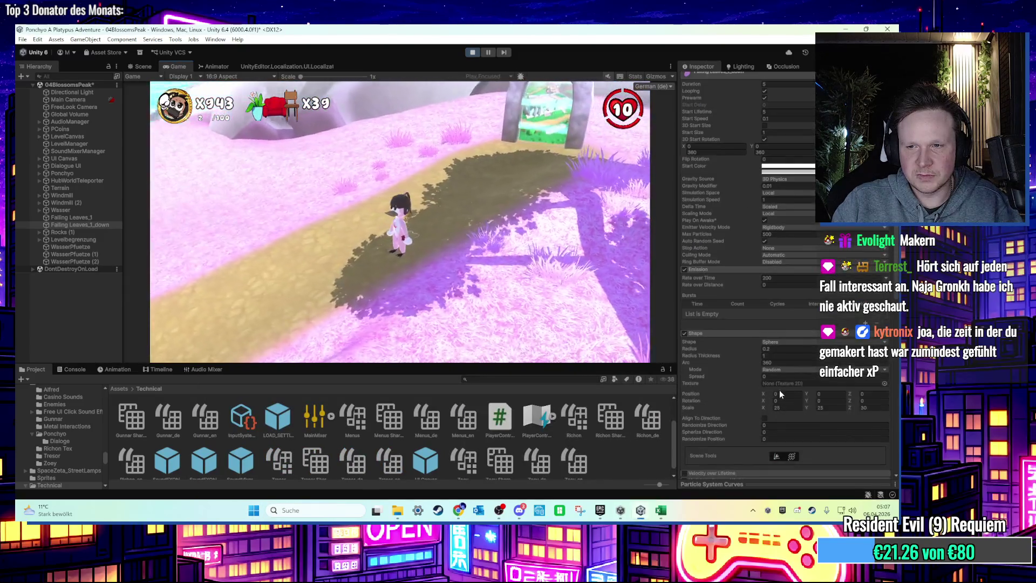
scroll(772, 367, "down", 3)
scroll(772, 361, "down", 3)
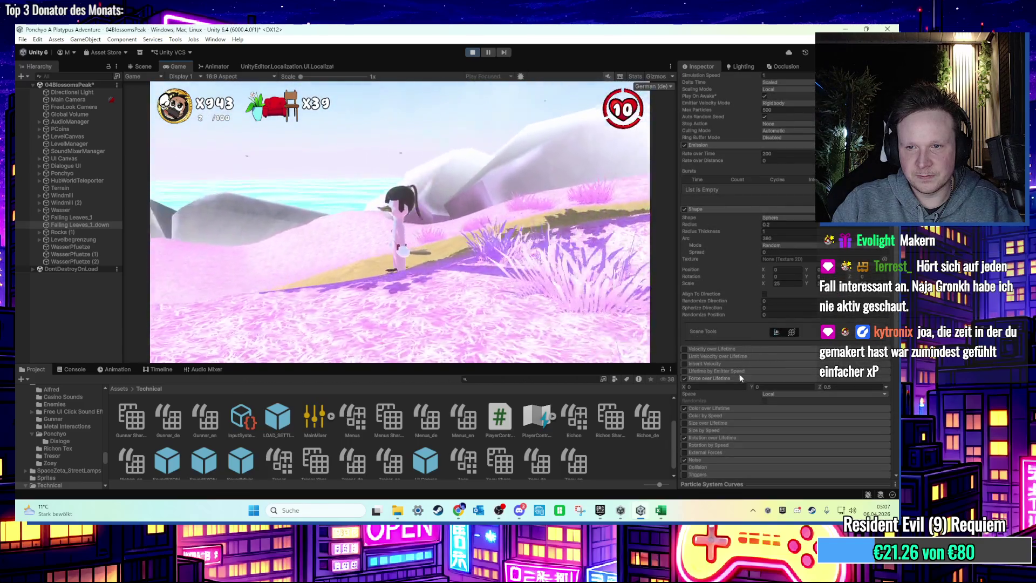
left_click(834, 387)
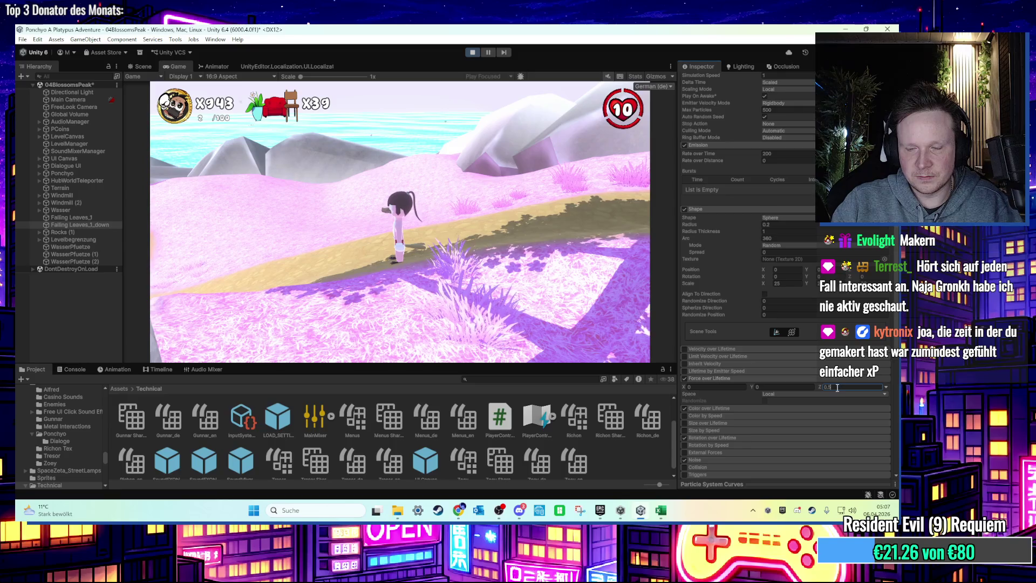
type("0.1")
key("Return")
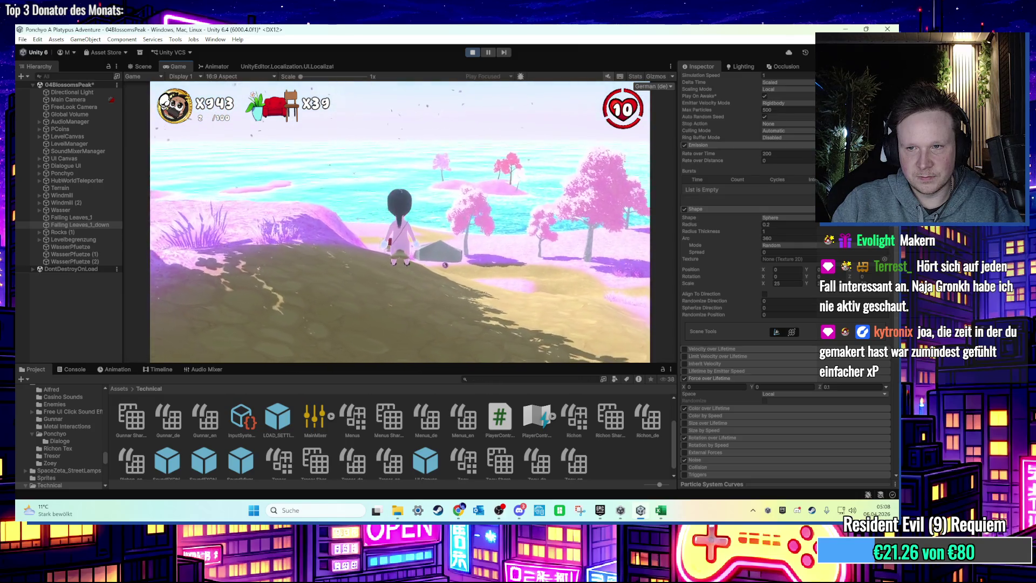
Step: Lower the main module's Gravity Modifier to 0.001
key("super")
left_click(796, 211)
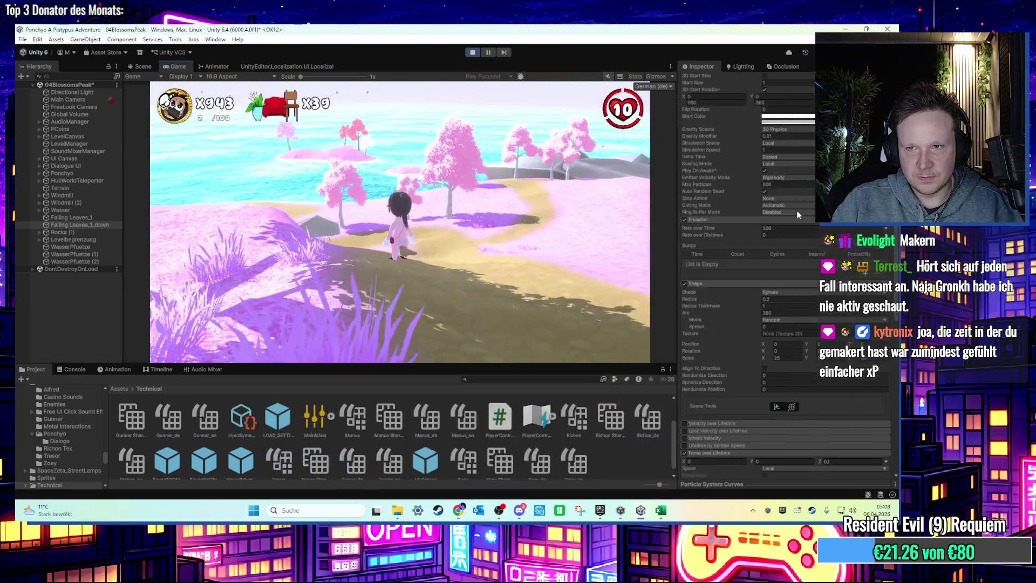
scroll(796, 210, "up", 3)
scroll(772, 174, "up", 3)
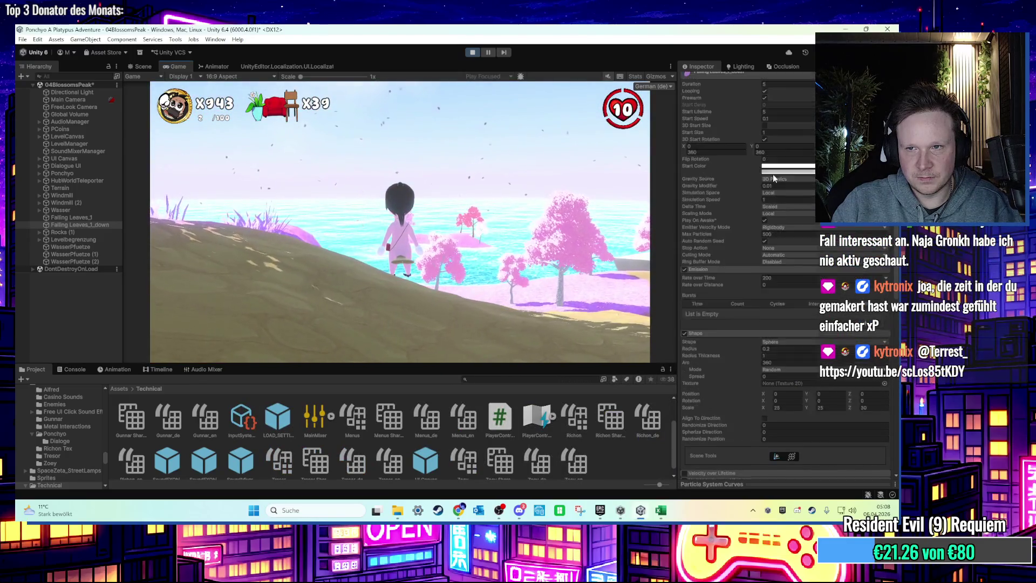
left_click(771, 210)
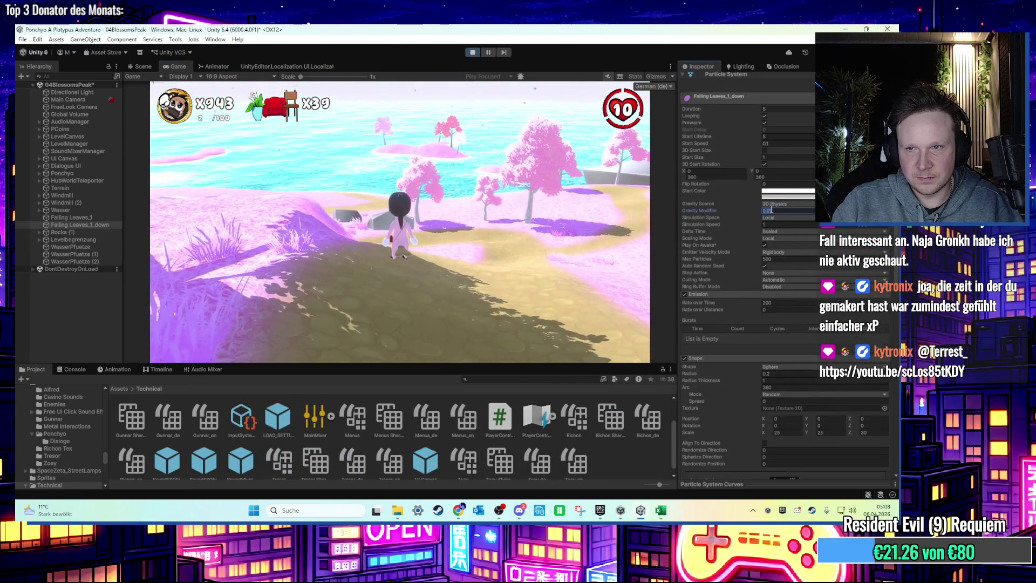
type("0.001")
key("Return")
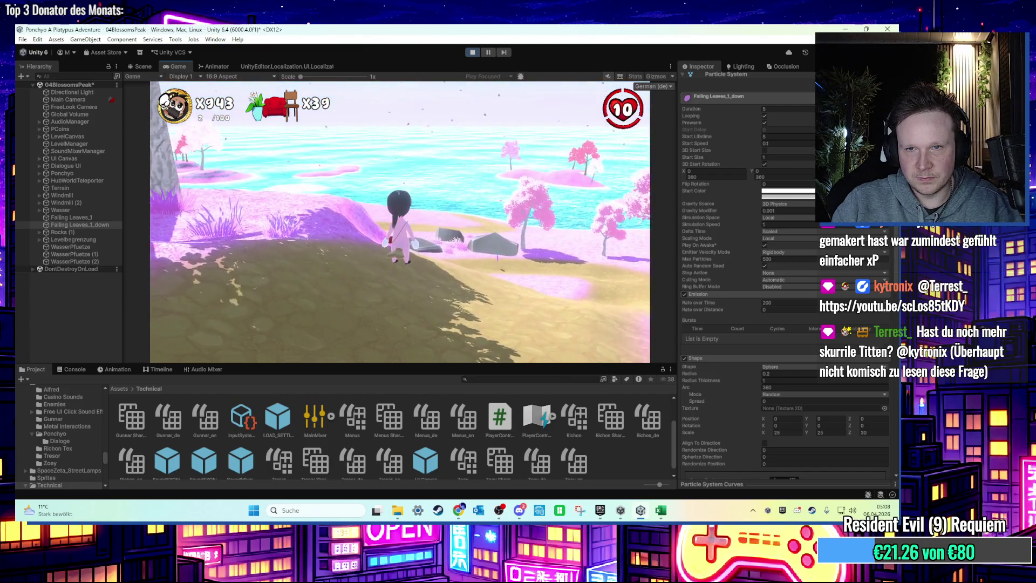
key("super")
Step: Stop the playtest, edit Force over Lifetime Z (now 0.3), and restart play with Ctrl+P
left_click(472, 53)
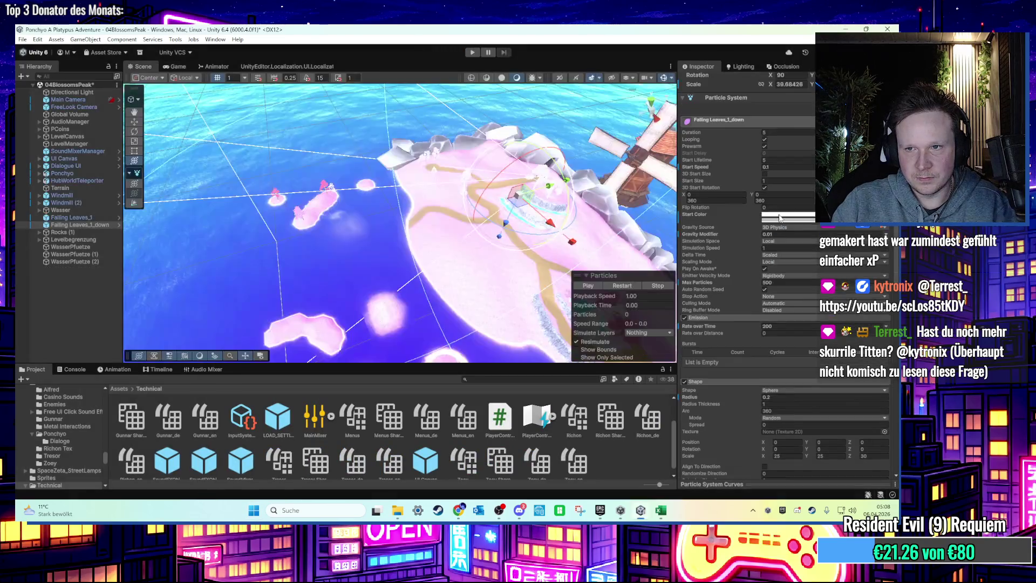
scroll(799, 351, "down", 5)
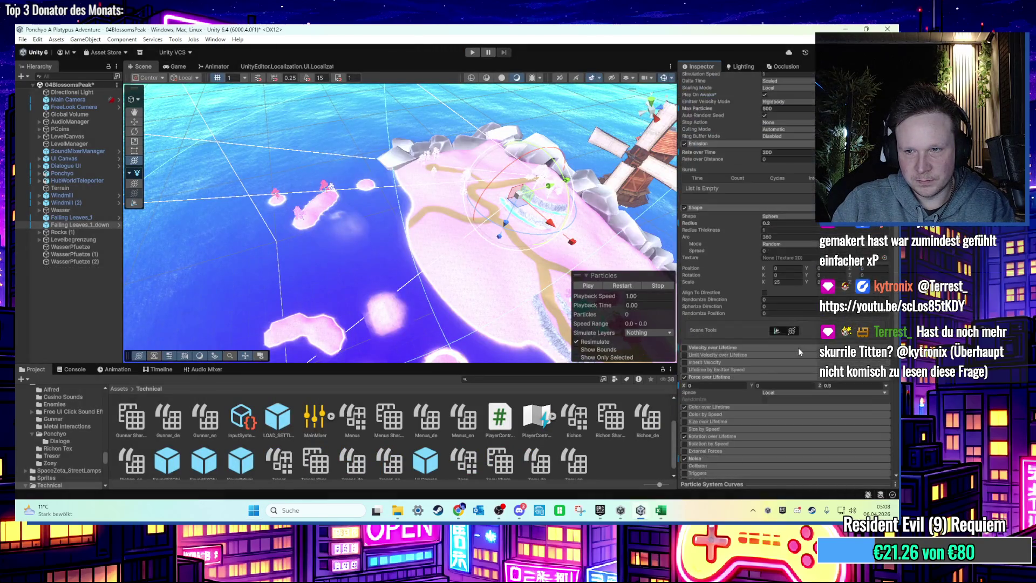
left_click(829, 386)
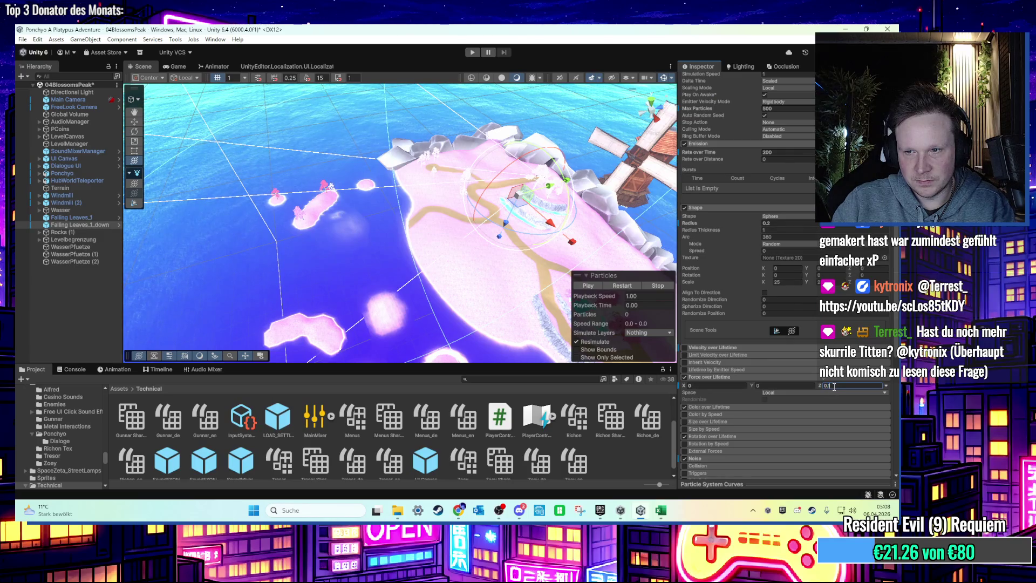
key("ctrl+p")
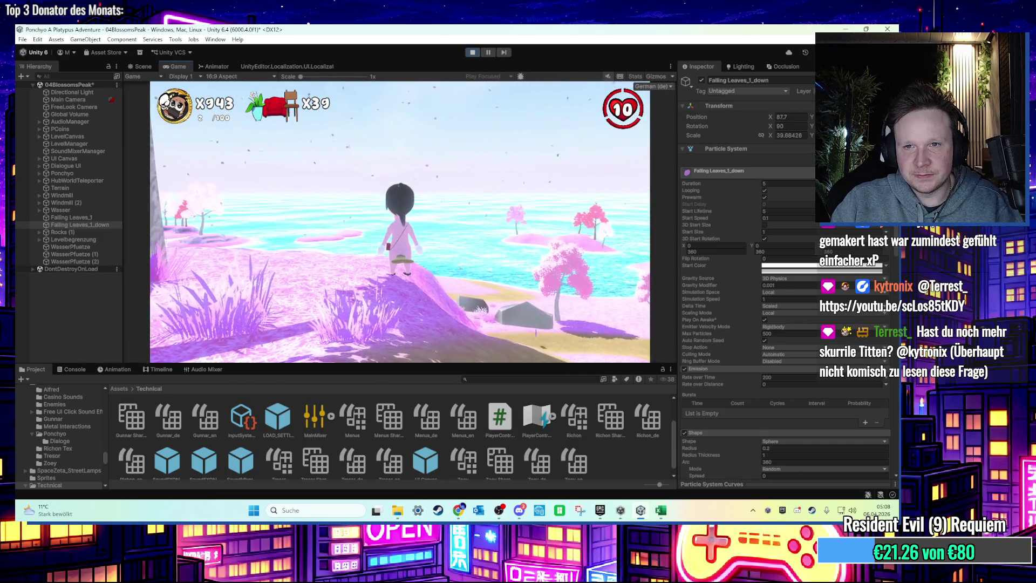
Step: Run and jump the character off the hilltop, past the blossom trees, across the beach and into the sea
key("w")
key("space")
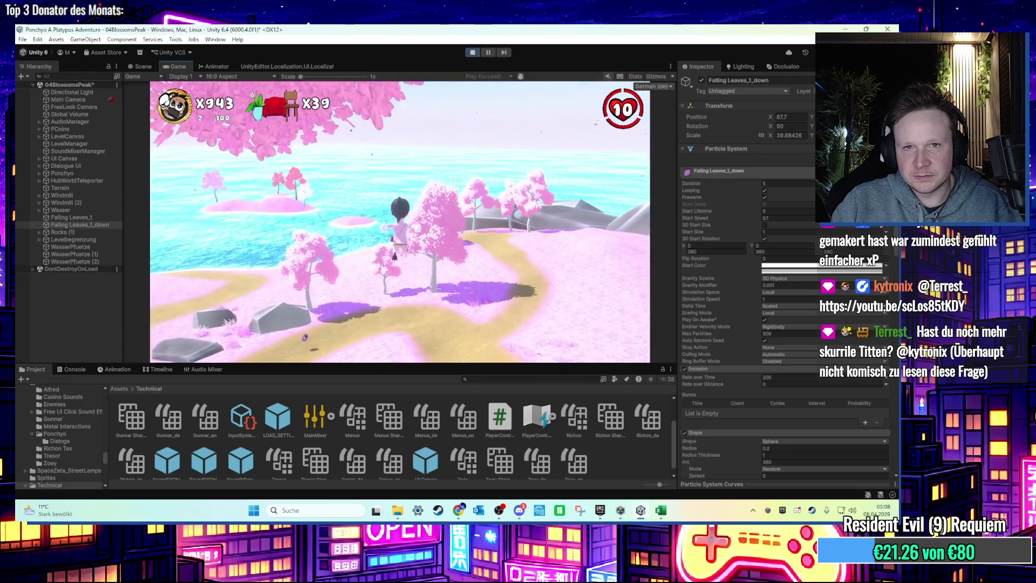
key("w")
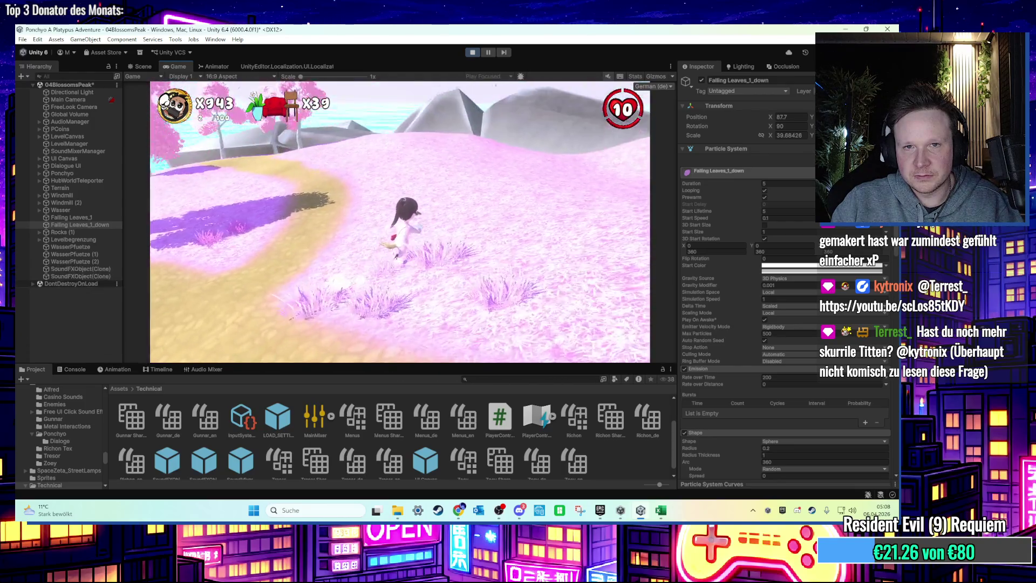
key("w")
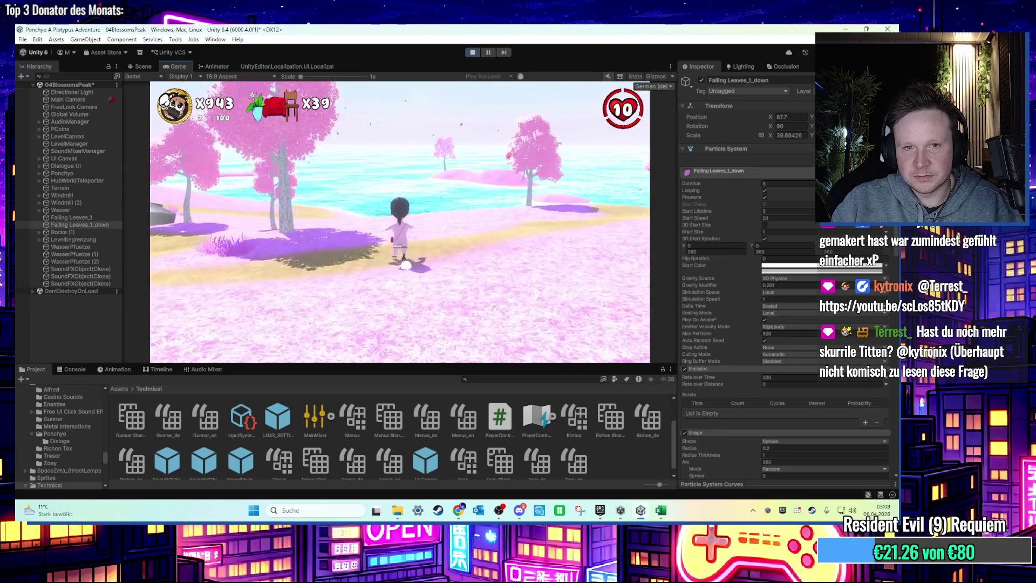
key("w")
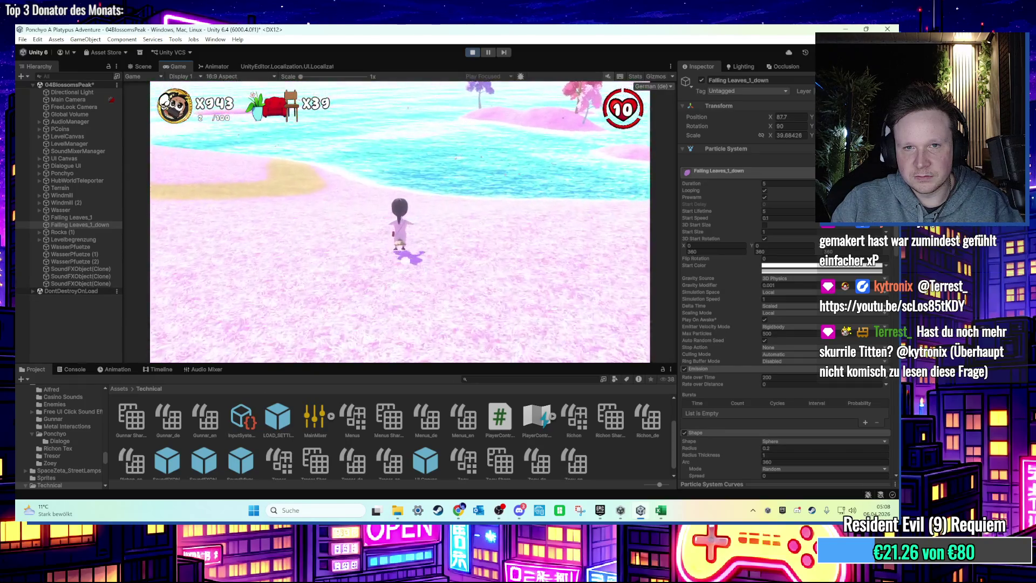
key("w")
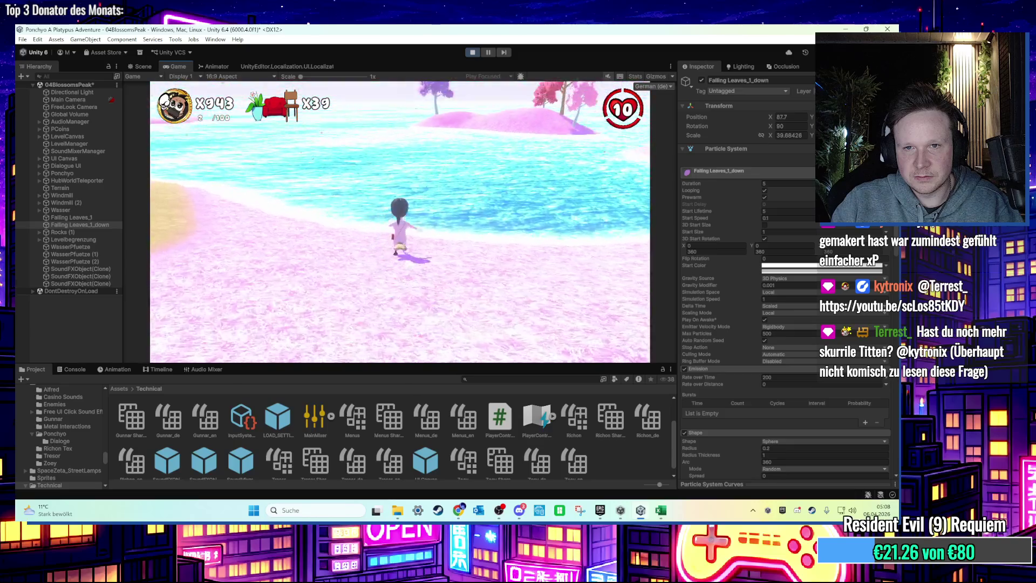
key("a")
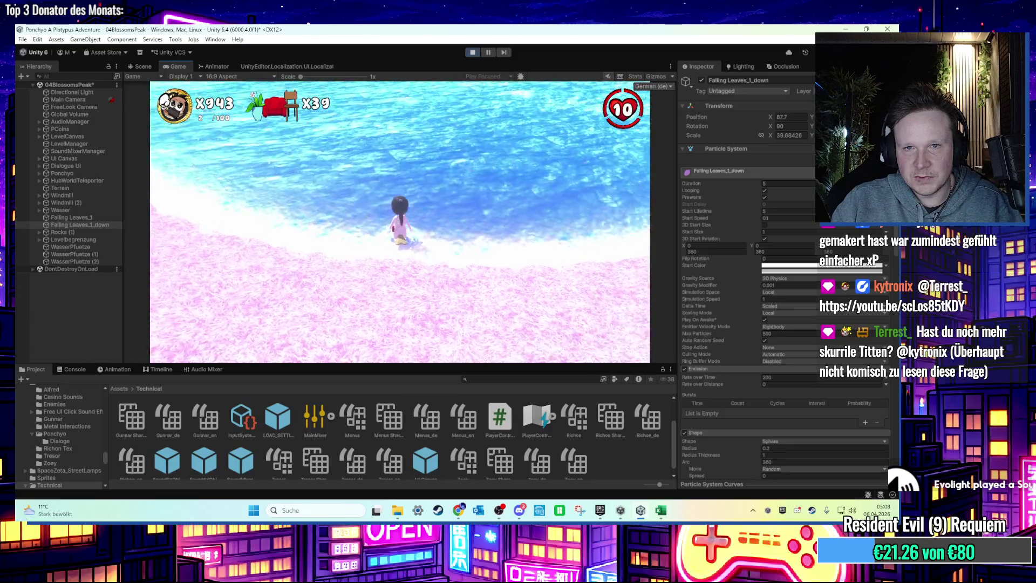
key("w")
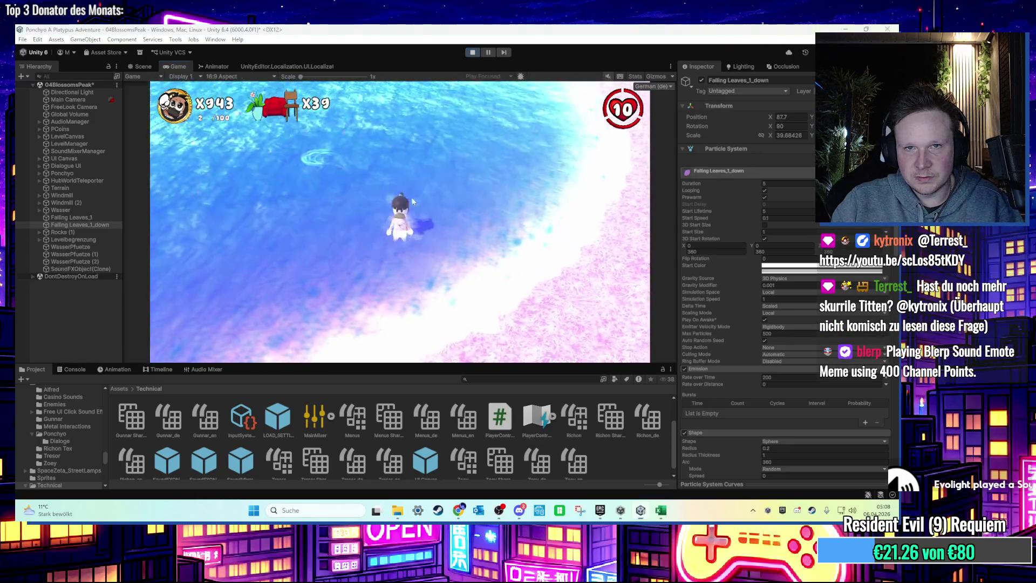
key("super")
left_click(463, 66)
Step: Stop the playtest, inspect LevelCanvas, and expand Ponchyo > PartikelEffekte in the Hierarchy
left_click(472, 53)
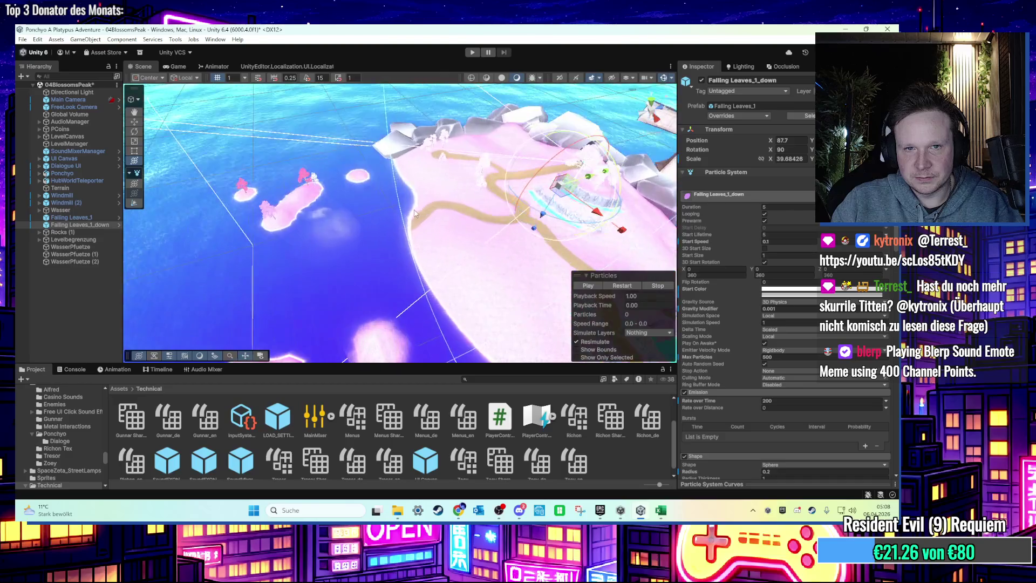
left_click(199, 190)
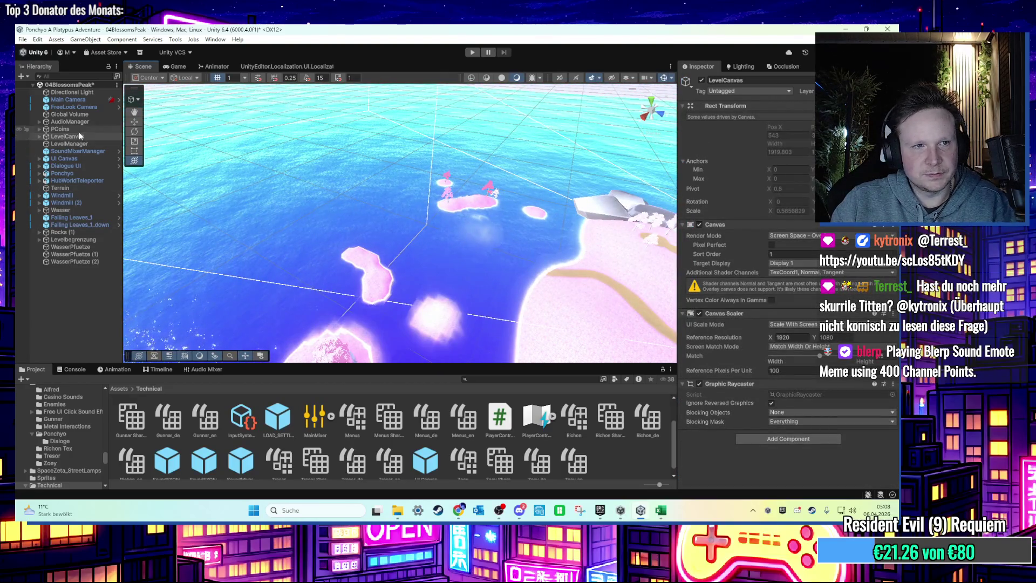
left_click(73, 173)
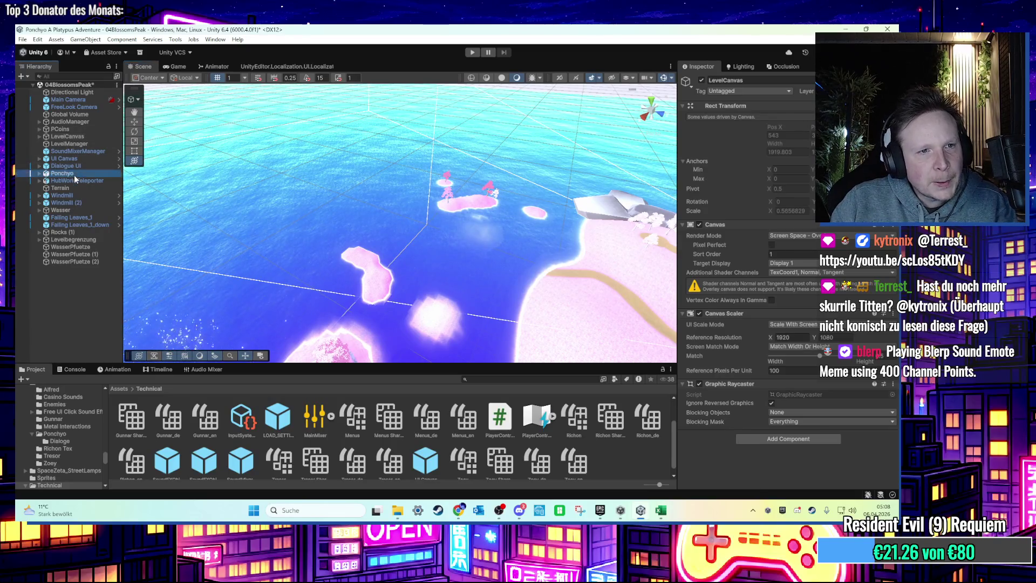
key("Right")
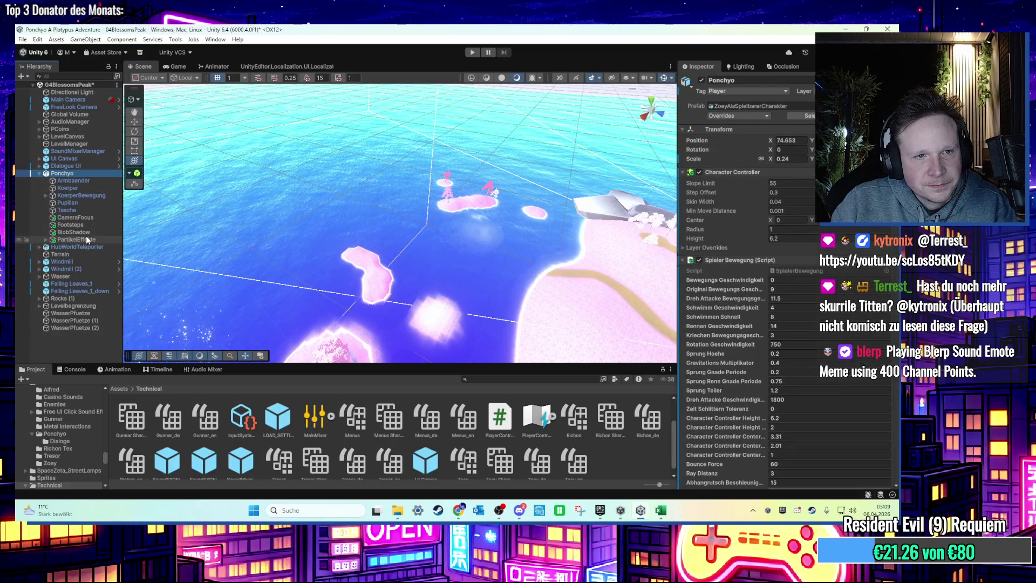
left_click(86, 240)
key("Right")
scroll(94, 239, "down", 5)
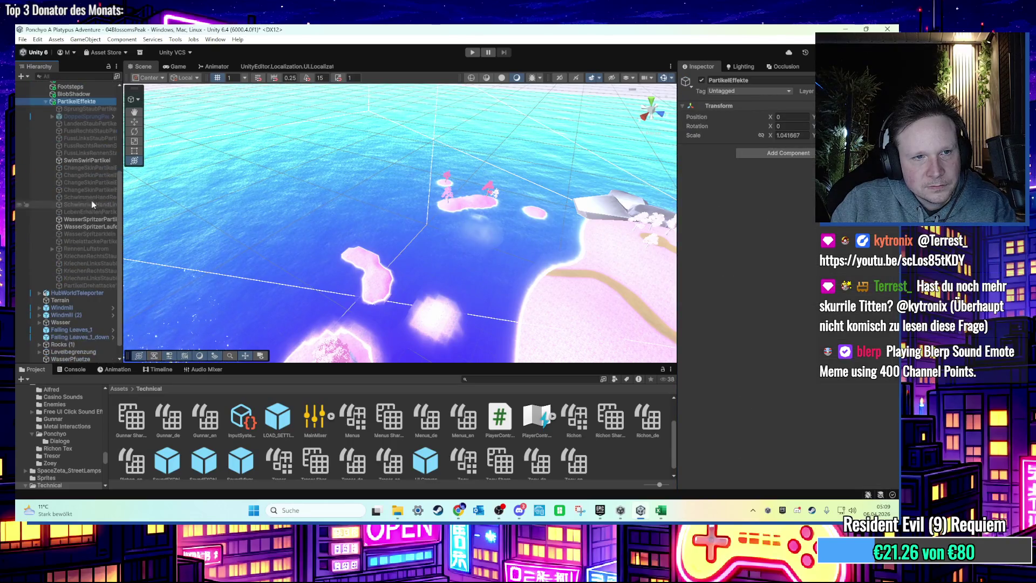
Step: Check DoppelSprungPartikel's Renderer settings, then select all the character's particle effects together
left_click(94, 115)
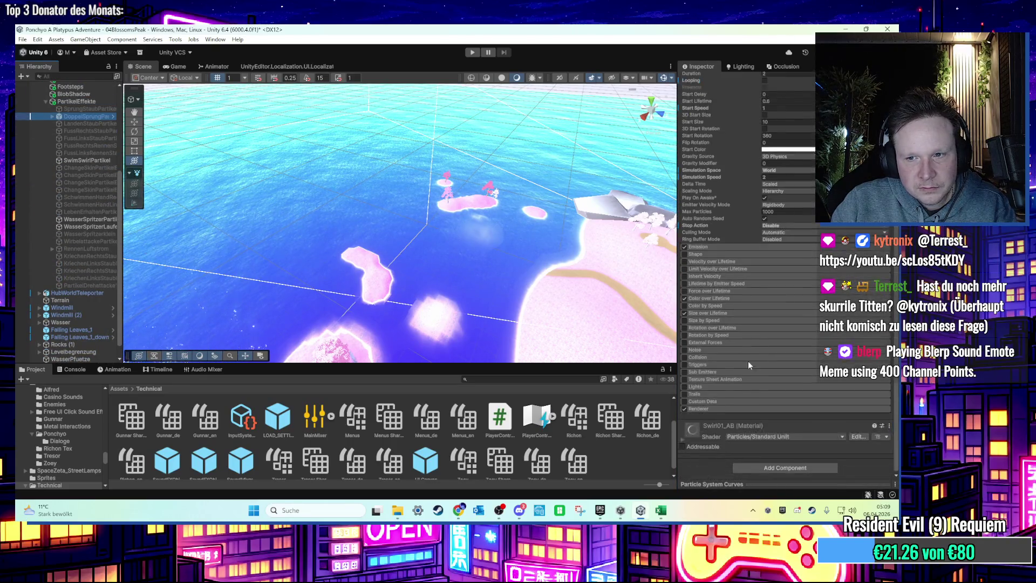
left_click(741, 407)
scroll(742, 405, "down", 5)
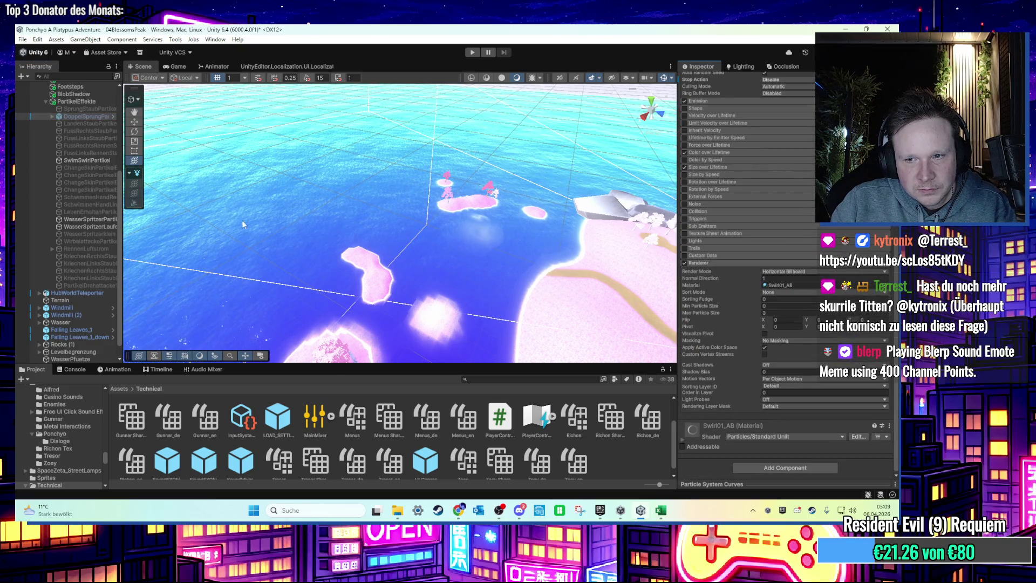
left_click(90, 109)
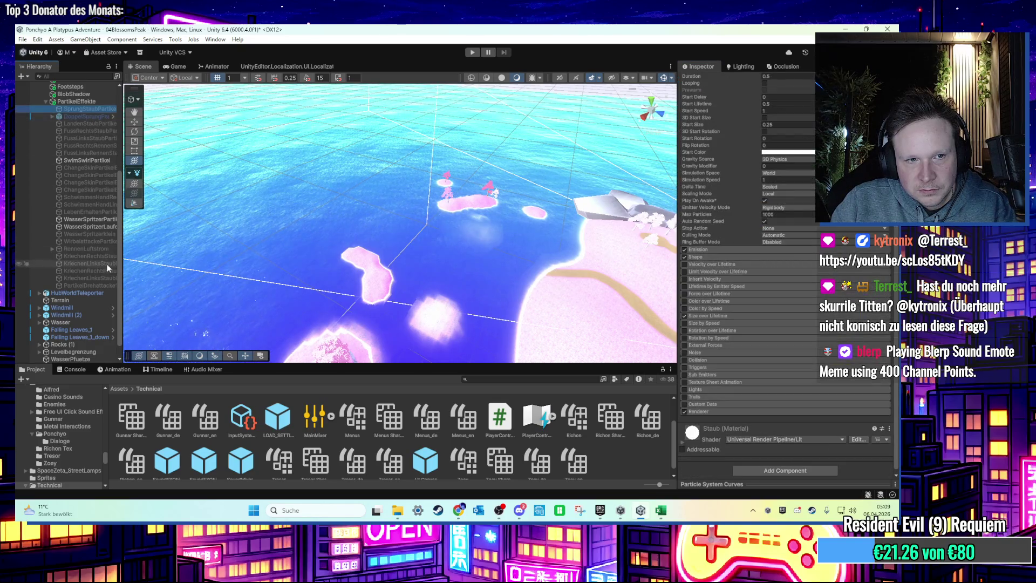
left_click(107, 284, "shift")
scroll(720, 389, "down", 3)
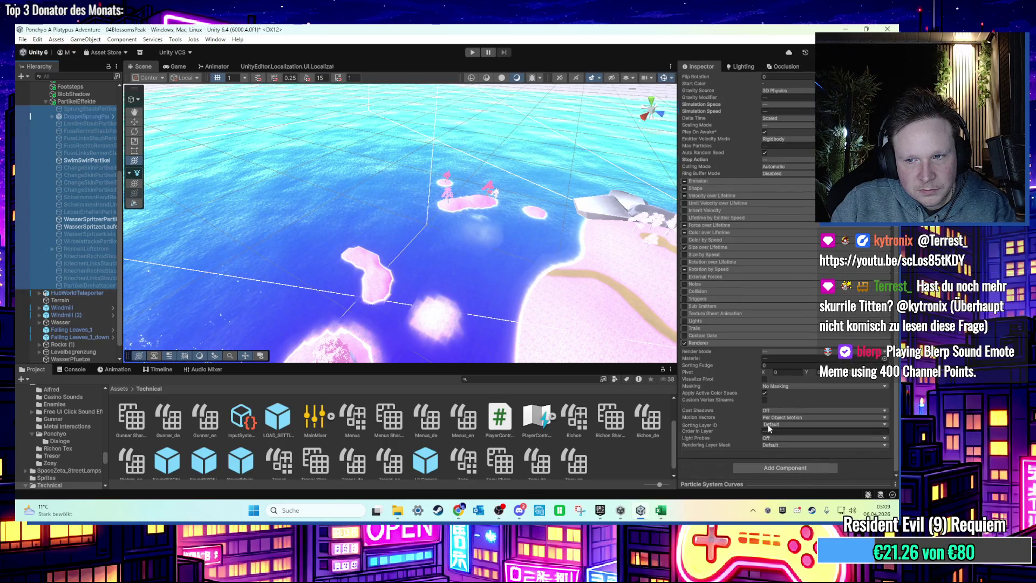
Step: Compare the dust, swirl and water-splash effects' Renderer settings, ending on the water splash
left_click(69, 264)
left_click(87, 242)
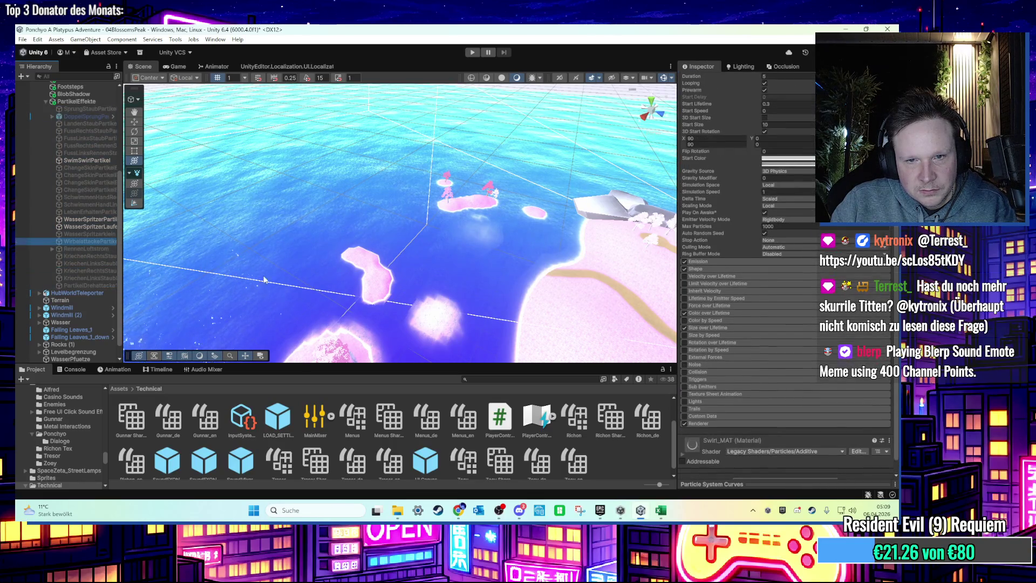
left_click(698, 408)
scroll(728, 410, "down", 7)
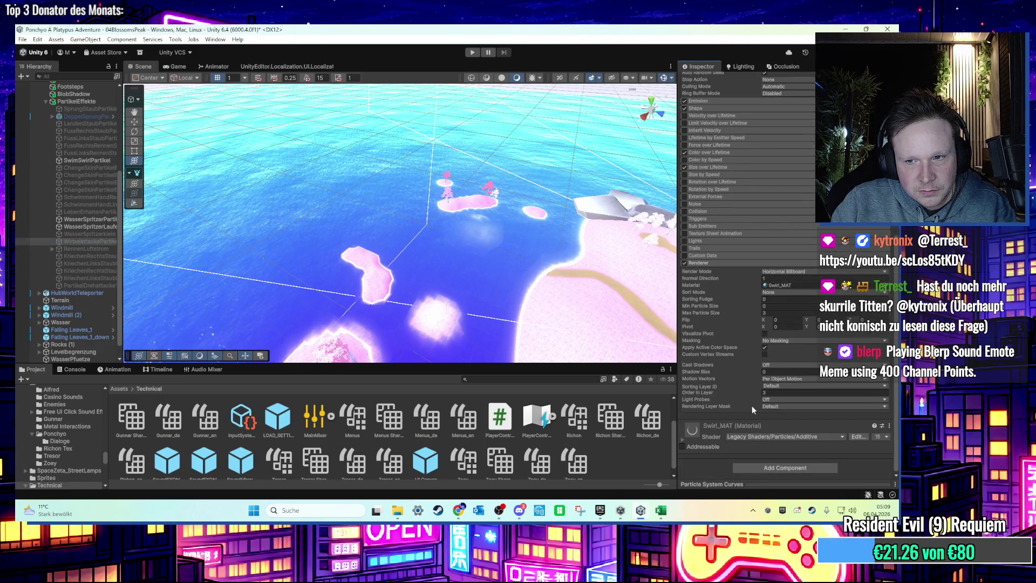
left_click(84, 234)
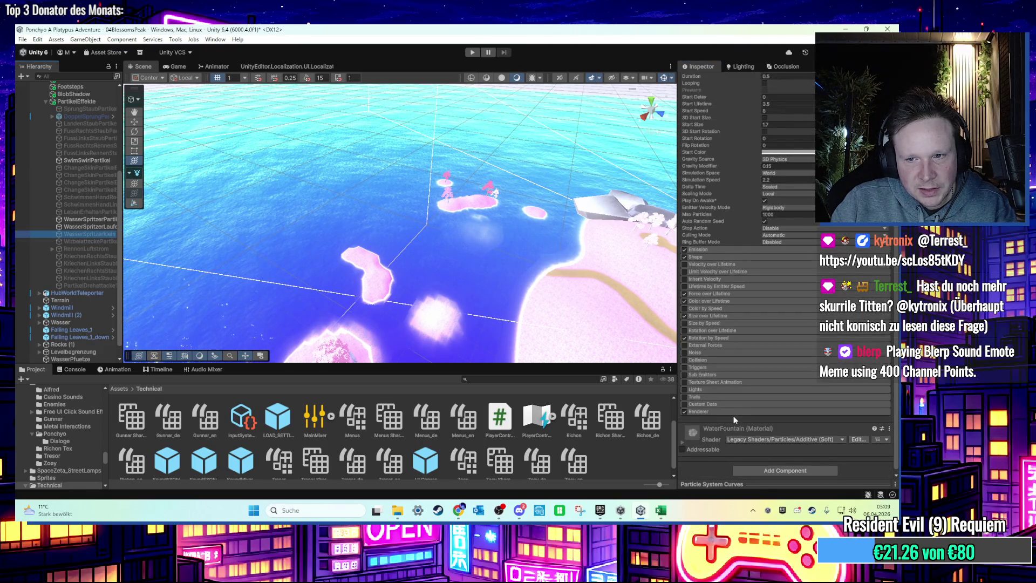
left_click(733, 412)
scroll(733, 412, "down", 7)
left_click_drag(442, 294, 428, 242)
Step: Select the sea water plane and expand its Easy Water Mat properties
left_click(428, 241)
left_click(427, 241)
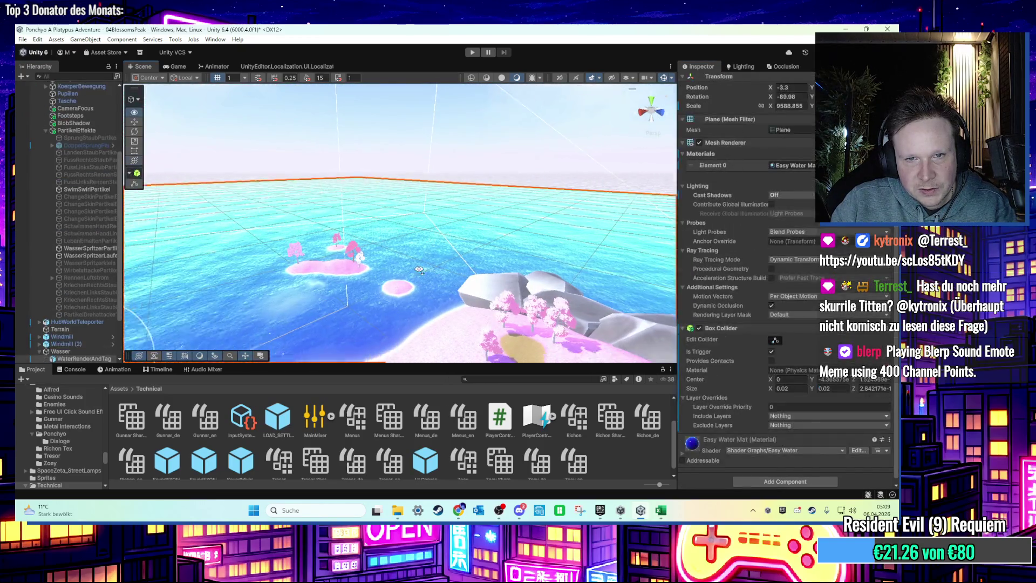
scroll(745, 231, "up", 3)
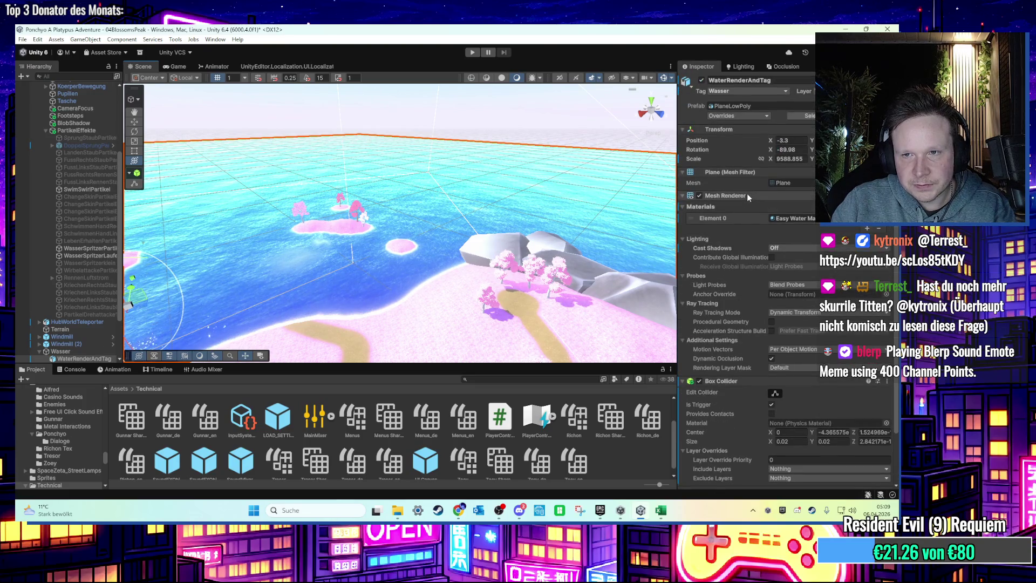
scroll(710, 227, "down", 3)
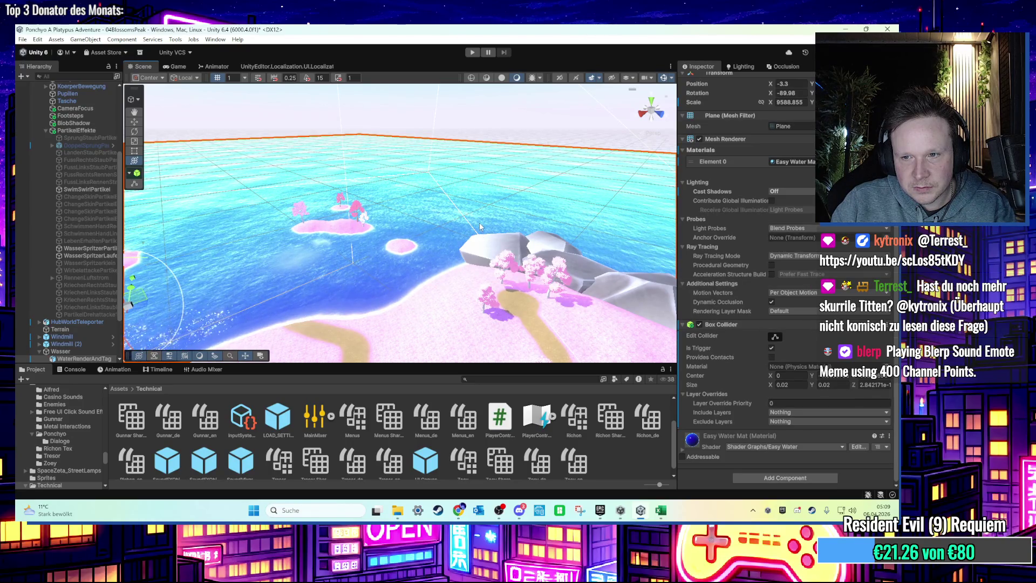
left_click(680, 440)
scroll(689, 435, "down", 5)
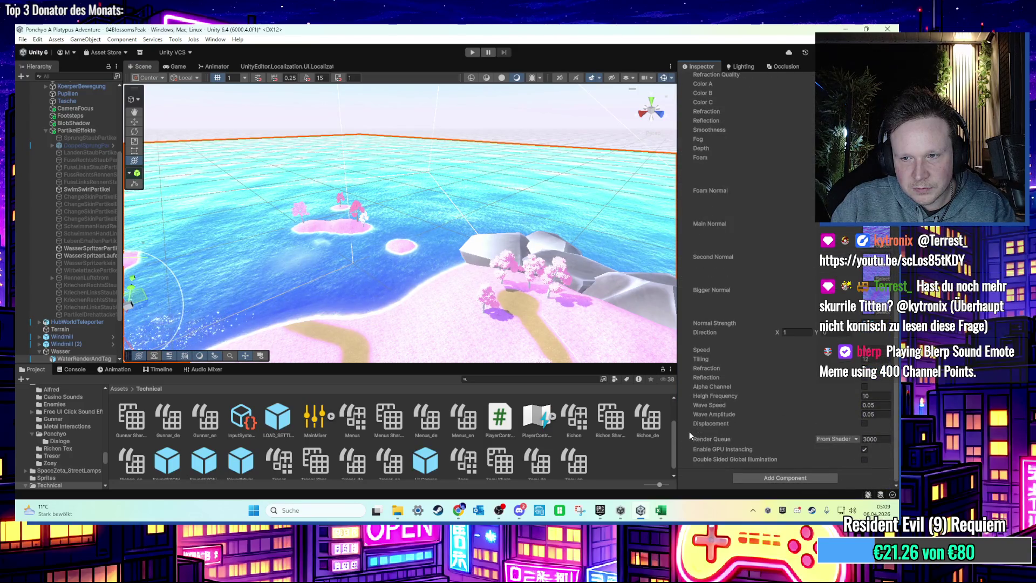
scroll(62, 217, "down", 2)
Step: Collapse PartikelEffekte, inspect WasserPfuetze and Rocks (1), then select both falling-leaves systems
left_click(46, 103)
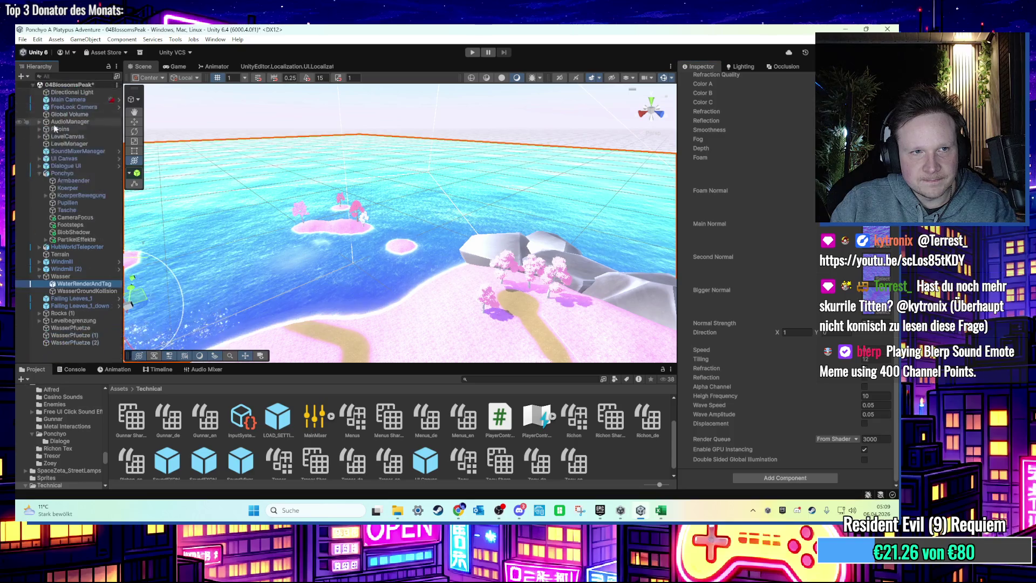
left_click(85, 328)
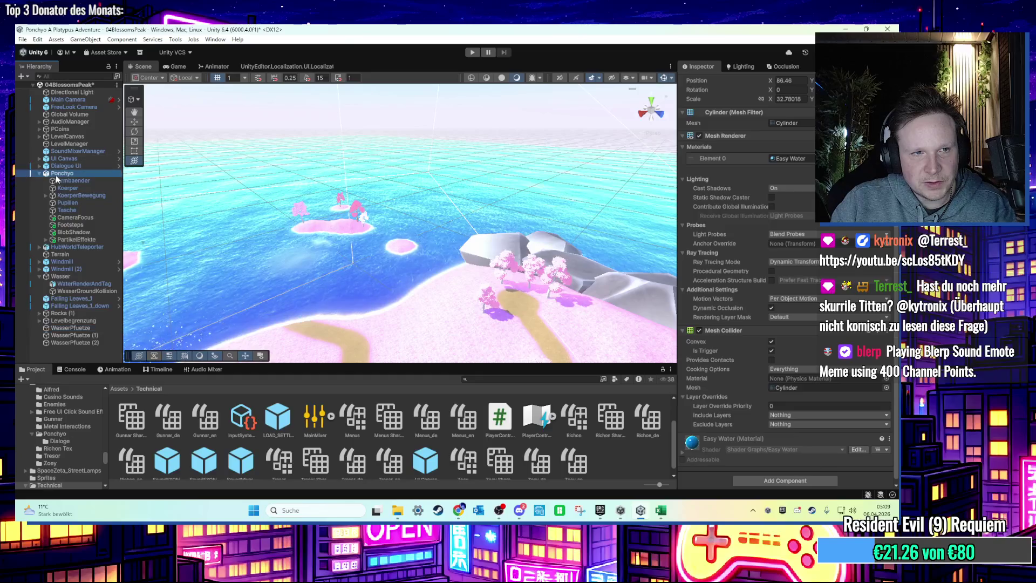
left_click(84, 232)
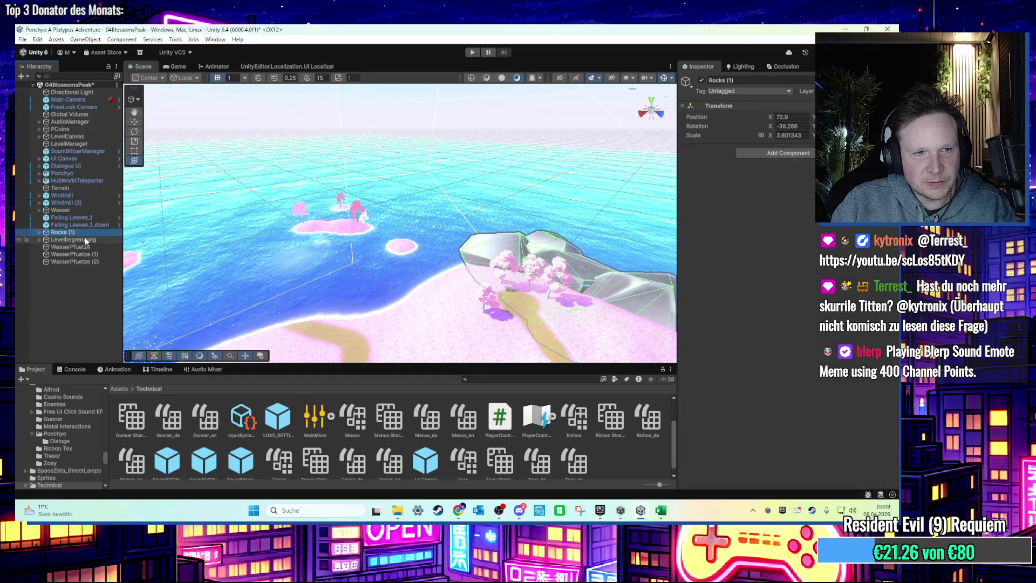
left_click(76, 225)
left_click(73, 217, "shift")
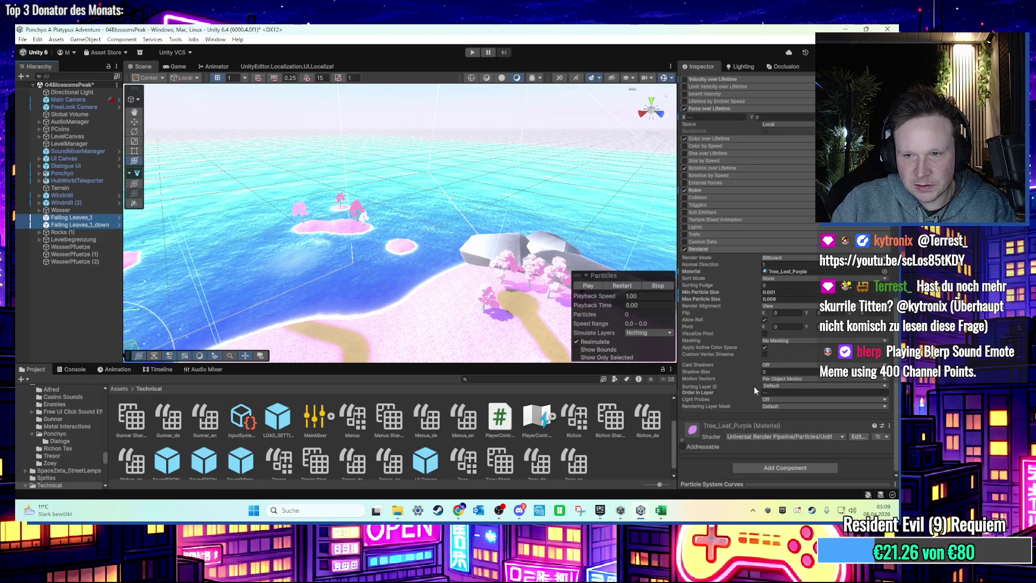
Step: Set Order in Layer to -1 on Falling Leaves_1 and Falling Leaves_1_down, then playtest with Ctrl+P
left_click(71, 217)
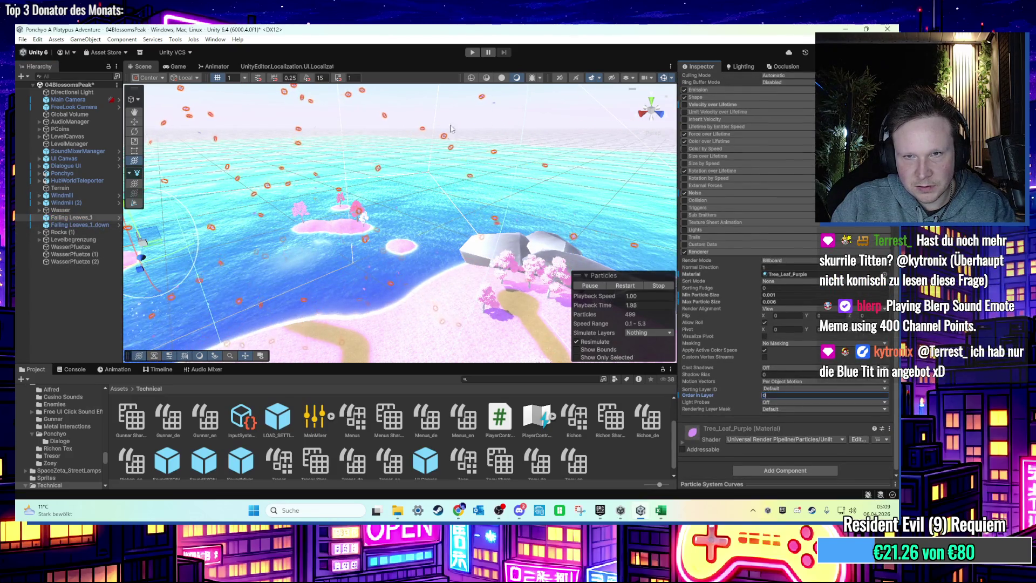
left_click(89, 225, "shift")
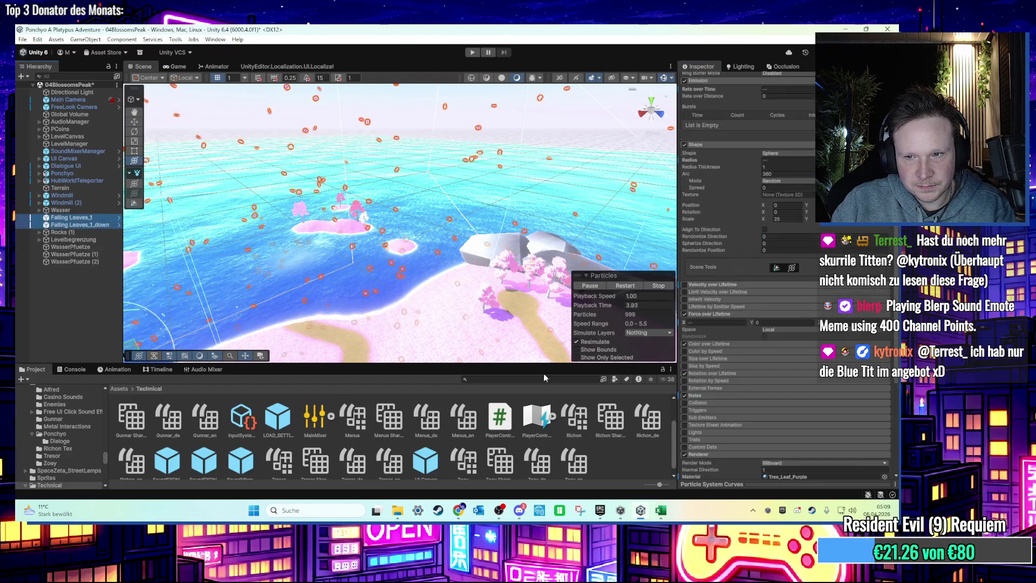
left_click(771, 392)
type("-10")
key("BackSpace")
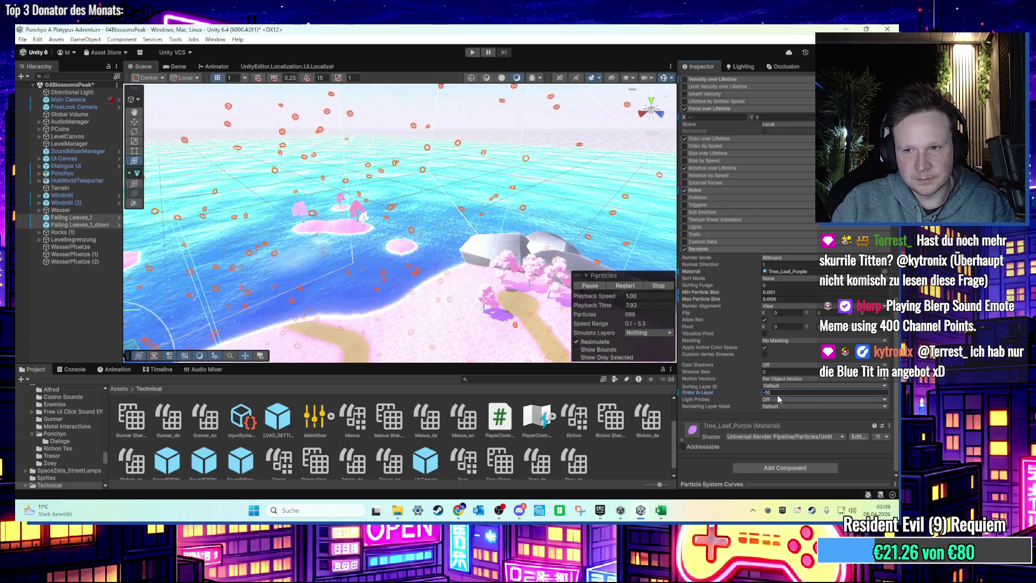
key("ctrl+p")
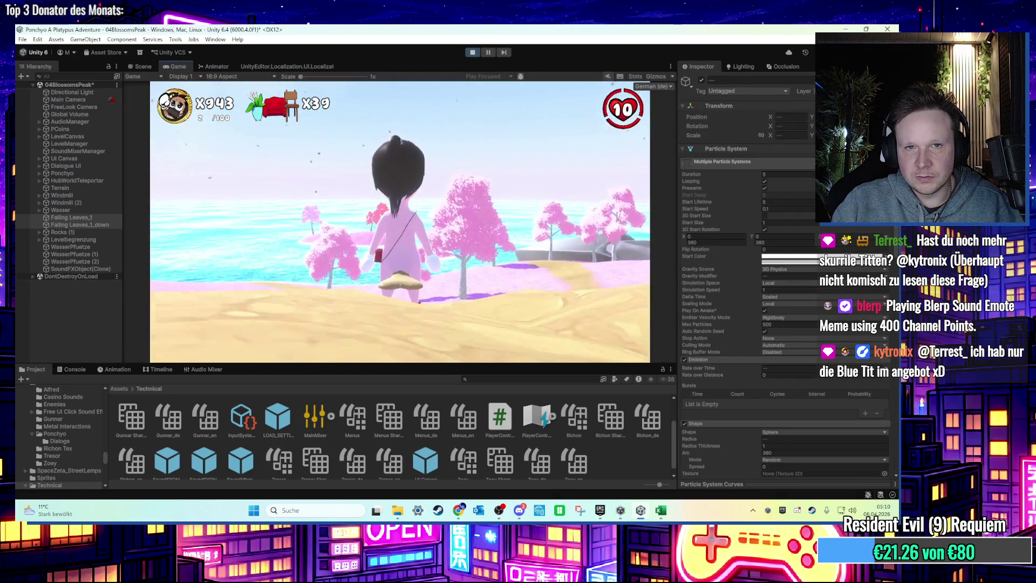
Step: Set Falling Leaves_1's Order in Layer to 1
left_click(90, 218)
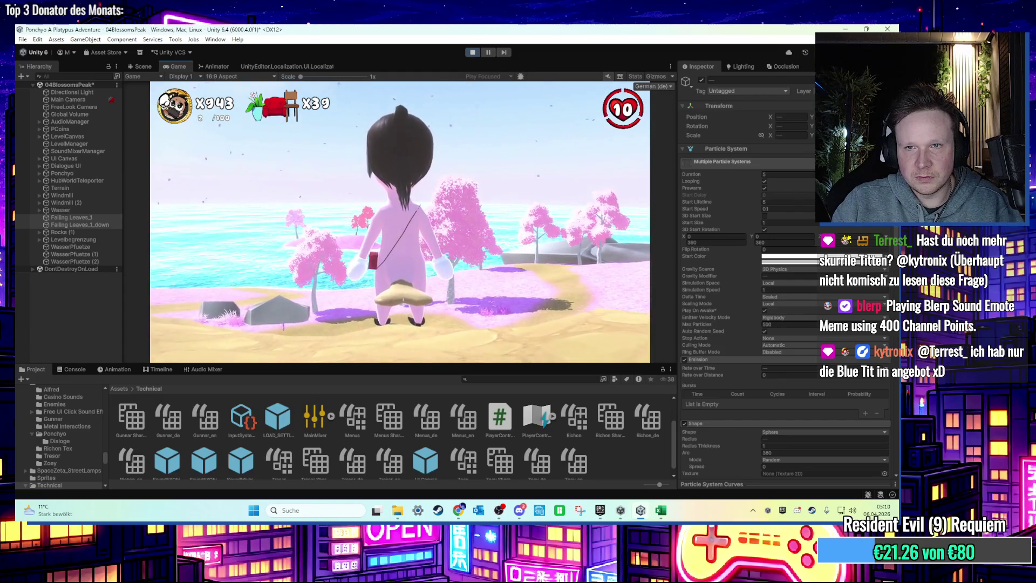
key("super")
key("Escape")
scroll(696, 458, "down", 10)
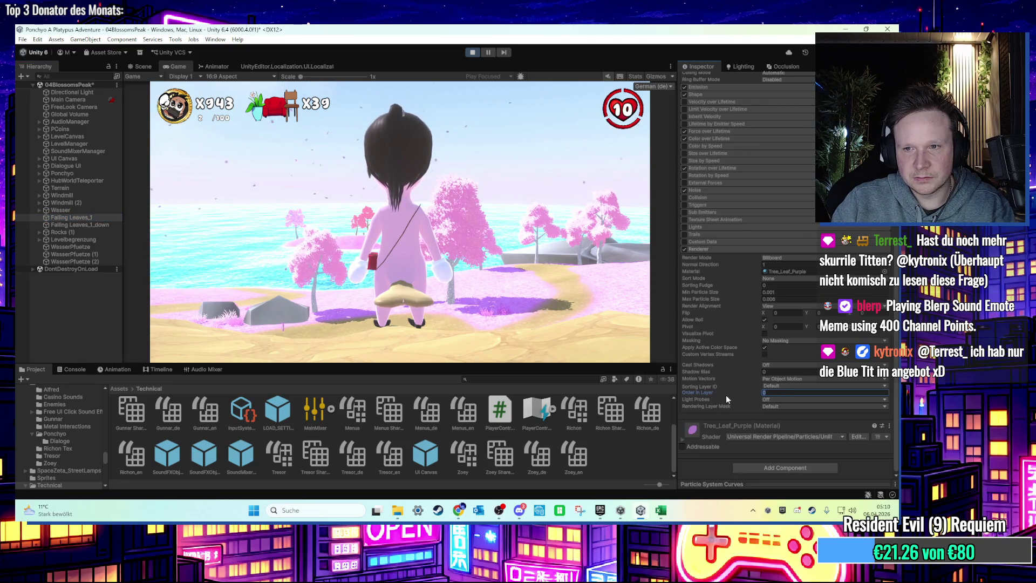
type("1")
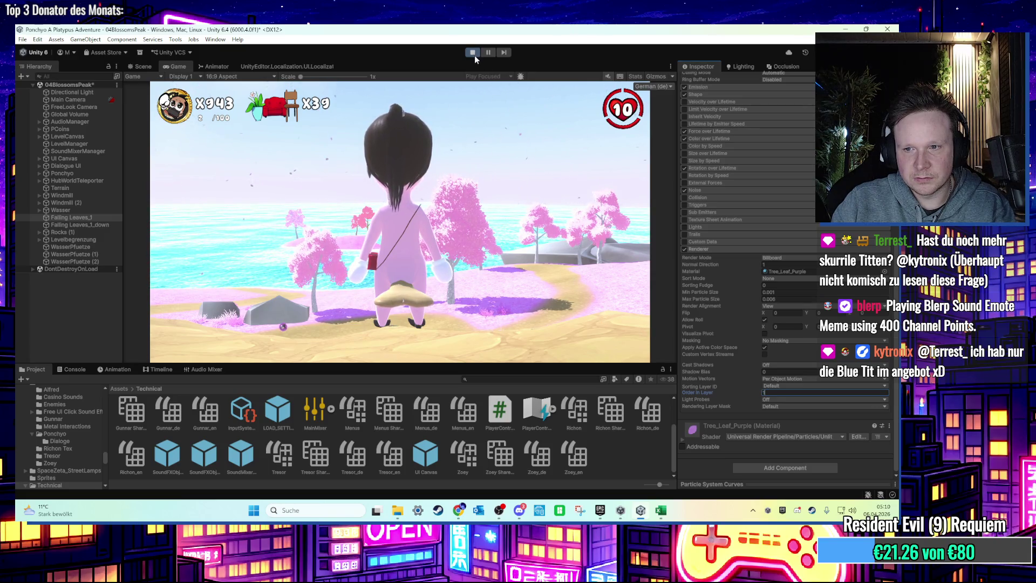
left_click(474, 162)
Step: Run the character across the pink island toward the blossom trees, then stop the playtest
key("w")
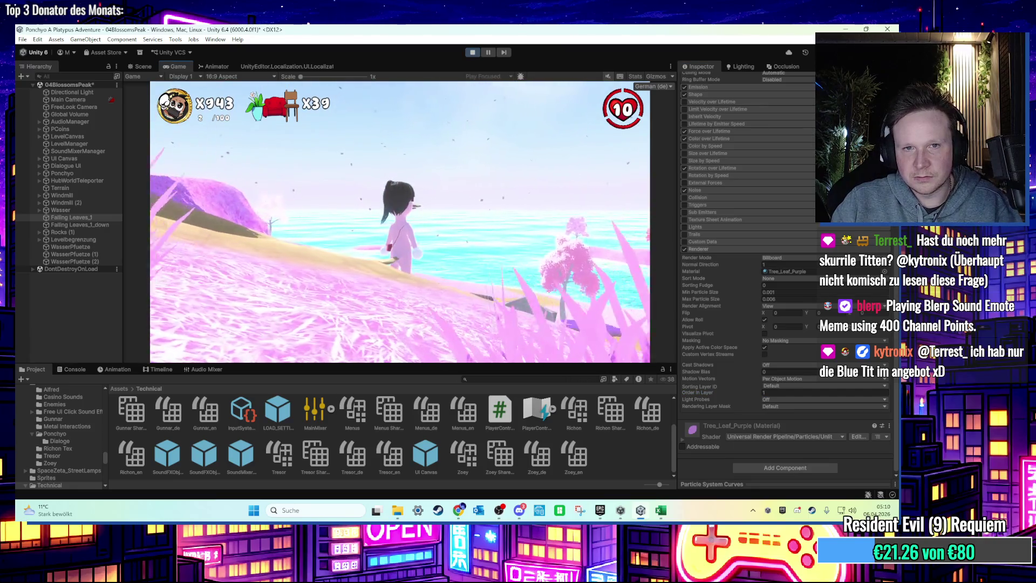
key("w")
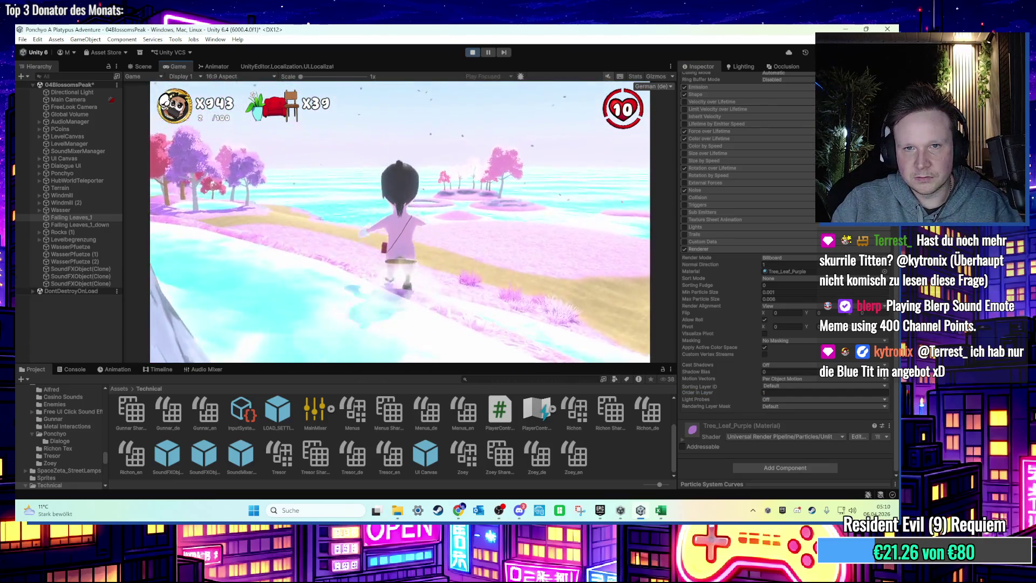
key("w")
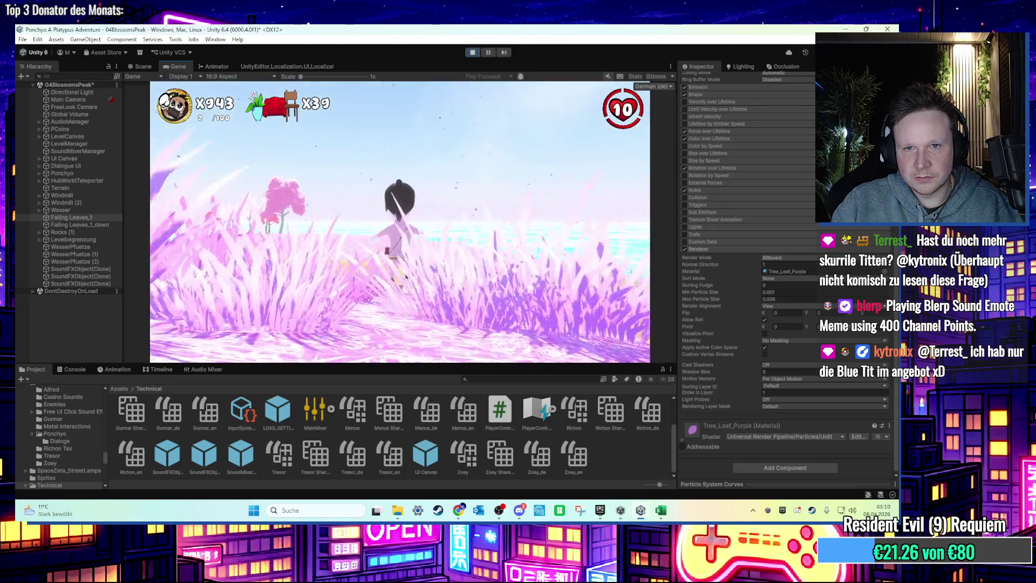
key("a")
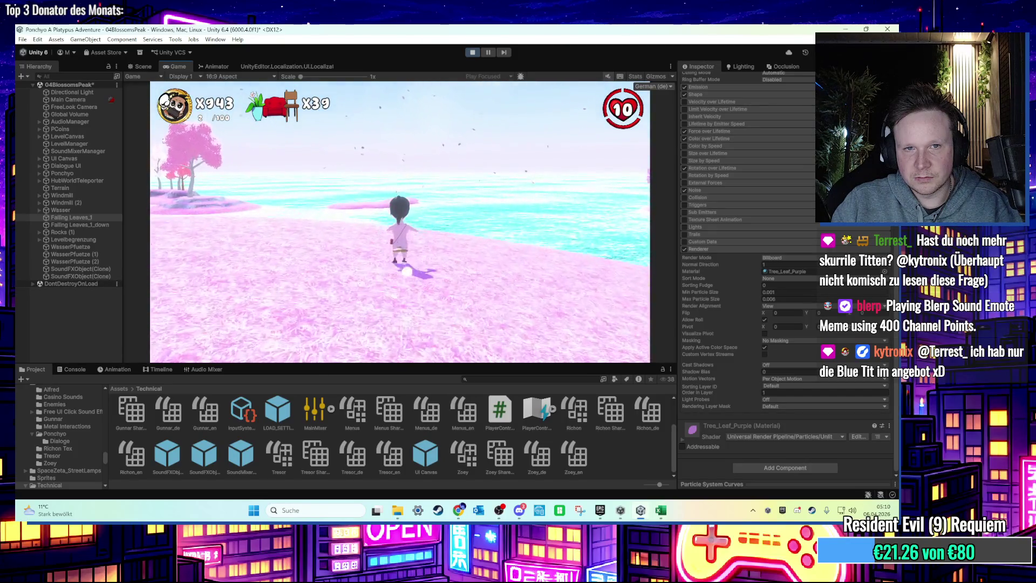
key("w")
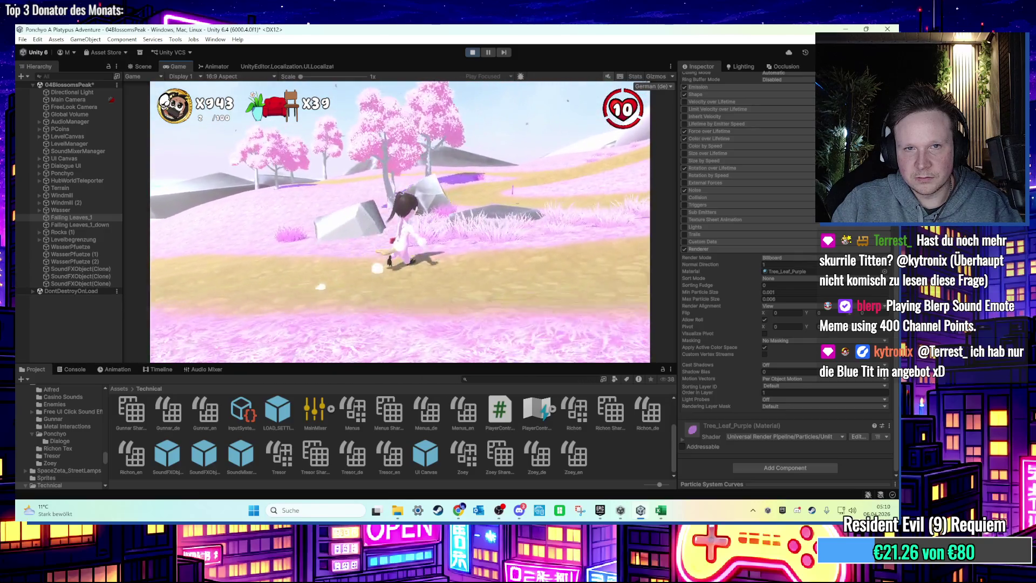
key("super")
left_click(471, 98)
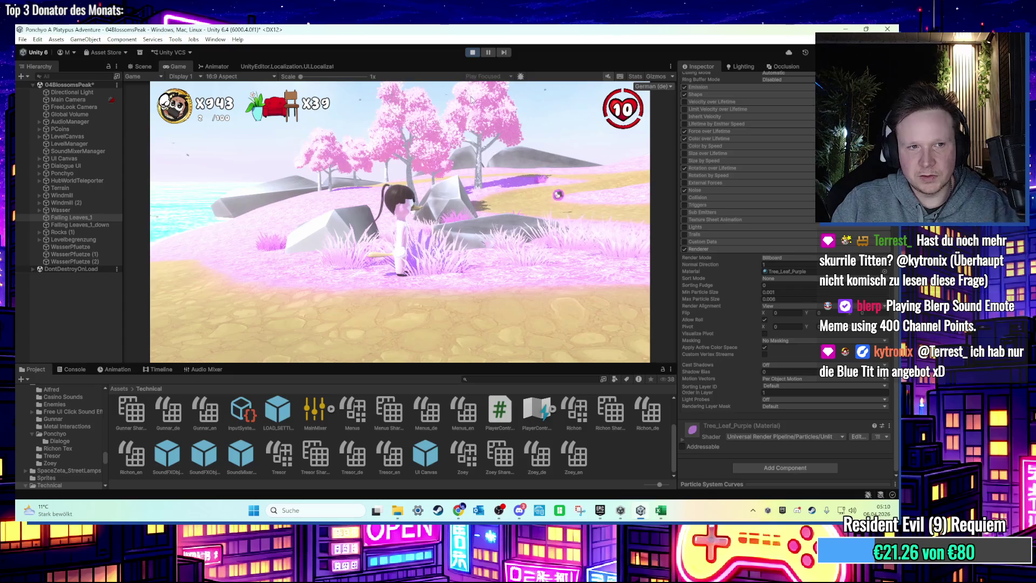
left_click(473, 53)
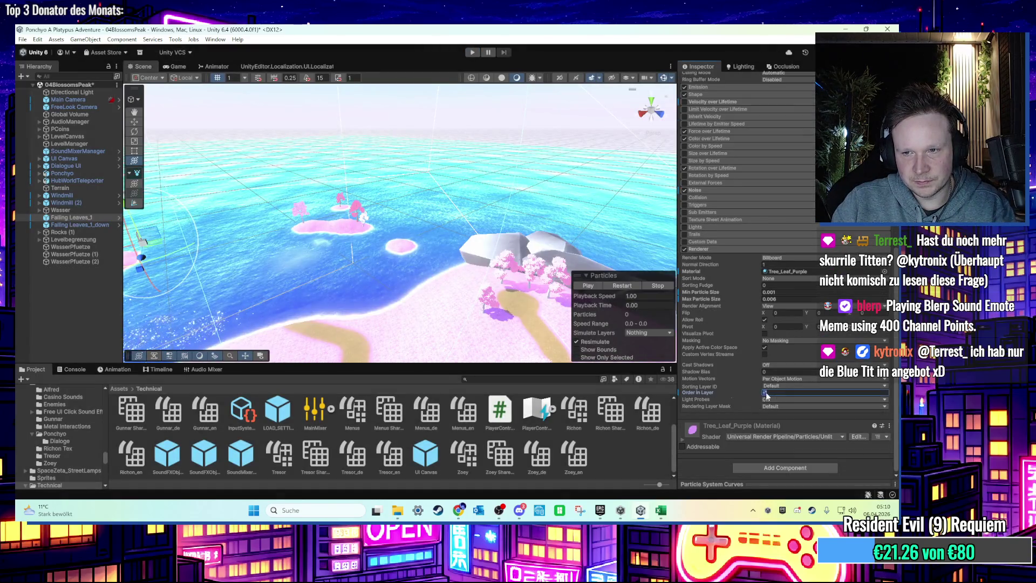
Step: With Falling Leaves_1_down selected, briefly playtest running onto the sandy beach, then stop
left_click(66, 226)
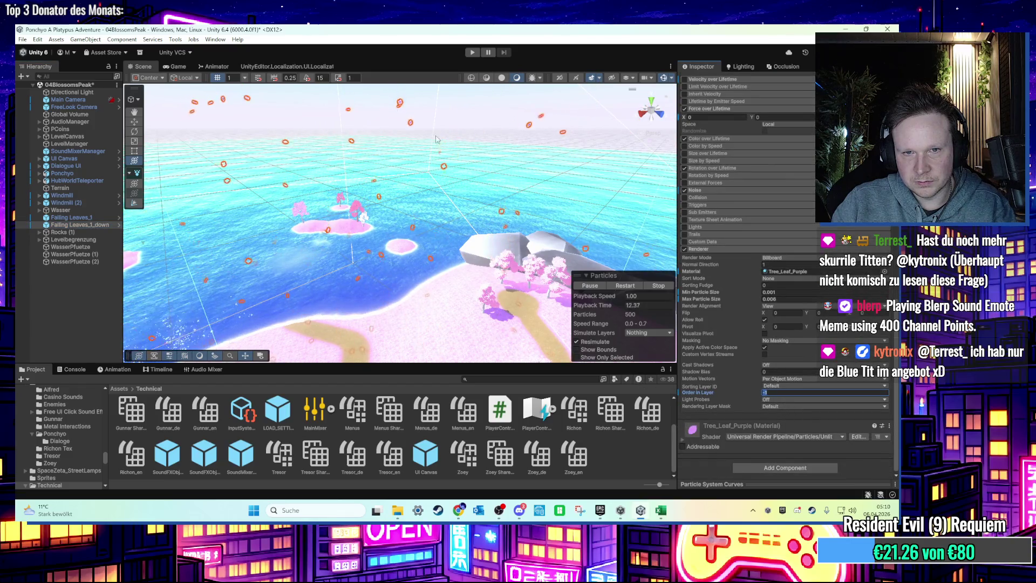
left_click(472, 52)
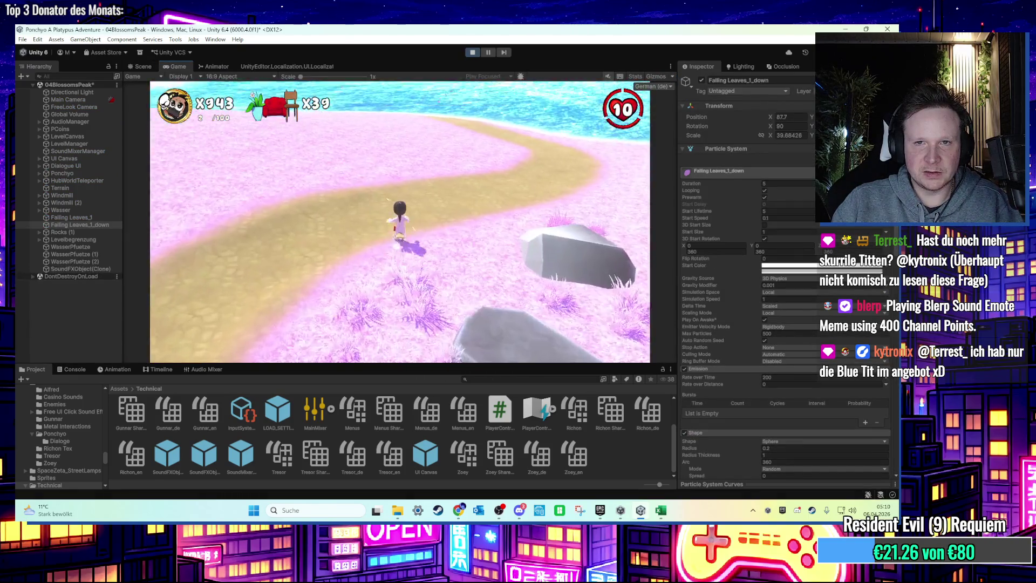
key("w")
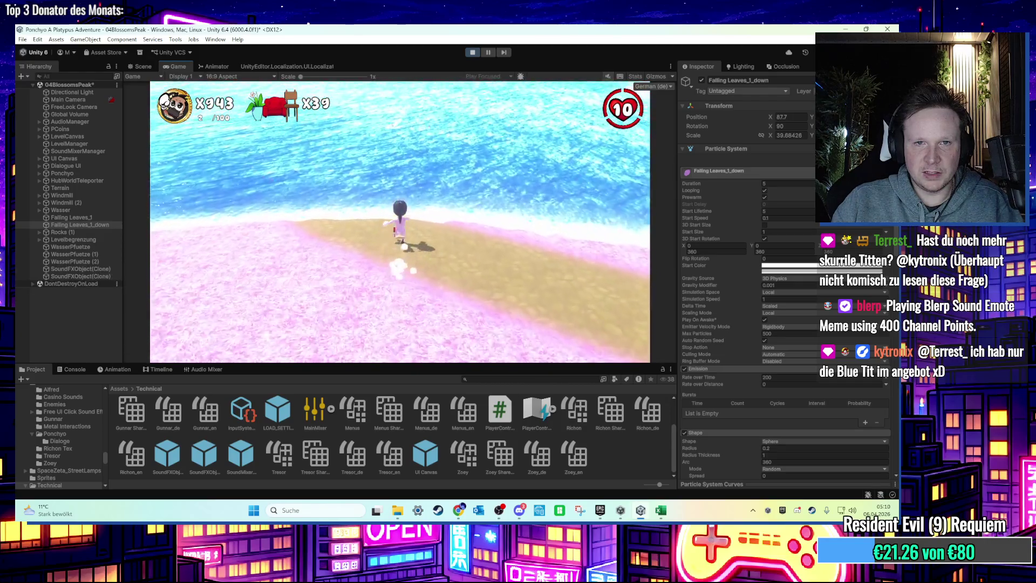
key("super")
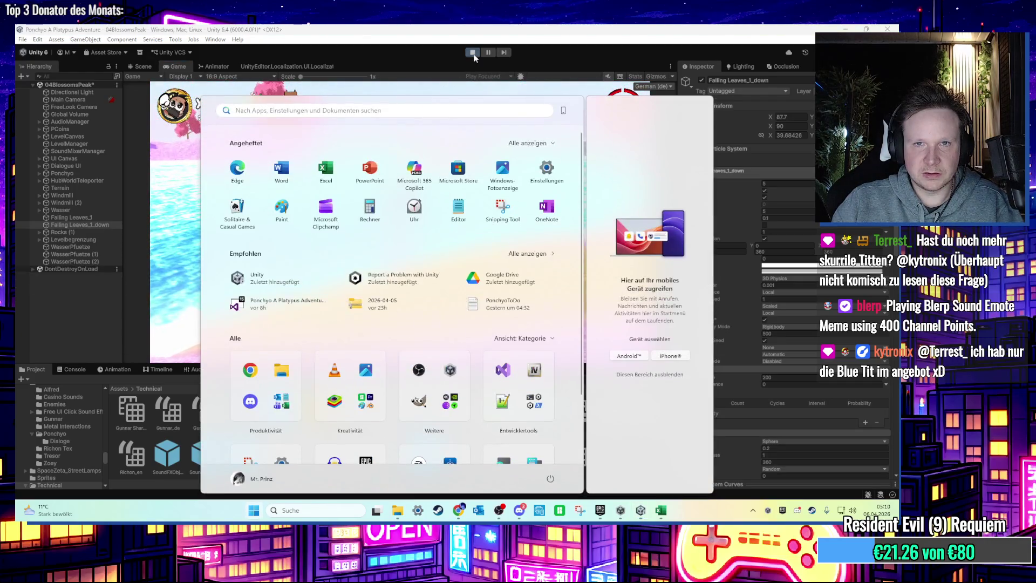
left_click(473, 52)
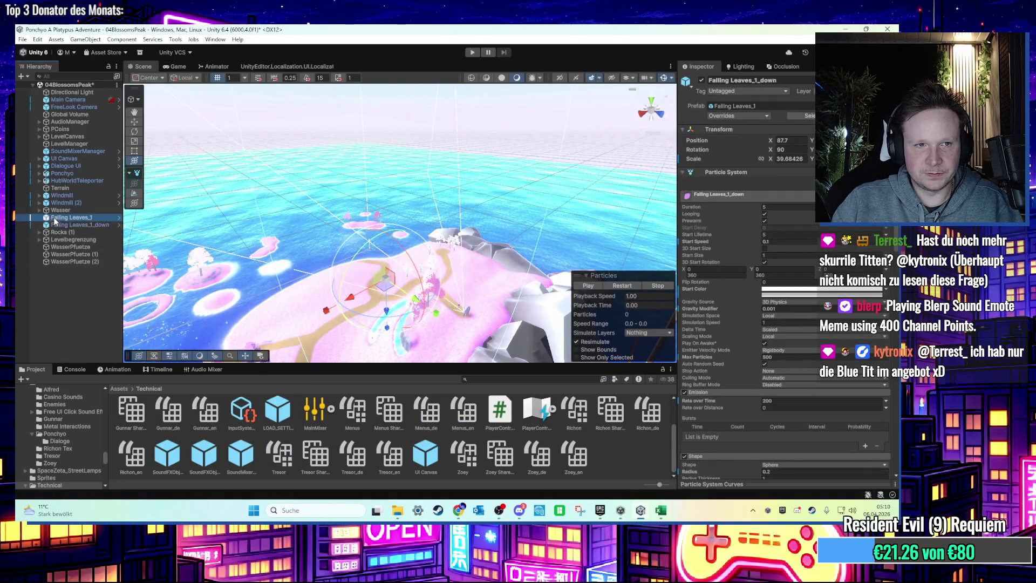
Step: Frame Falling Leaves_1 and fly the view down to a level island angle, then replay
double_click(55, 218)
mouse_move(379, 156)
left_mouse_down()
mouse_move(365, 249)
mouse_move(383, 252)
mouse_move(376, 265)
mouse_move(388, 258)
left_mouse_up()
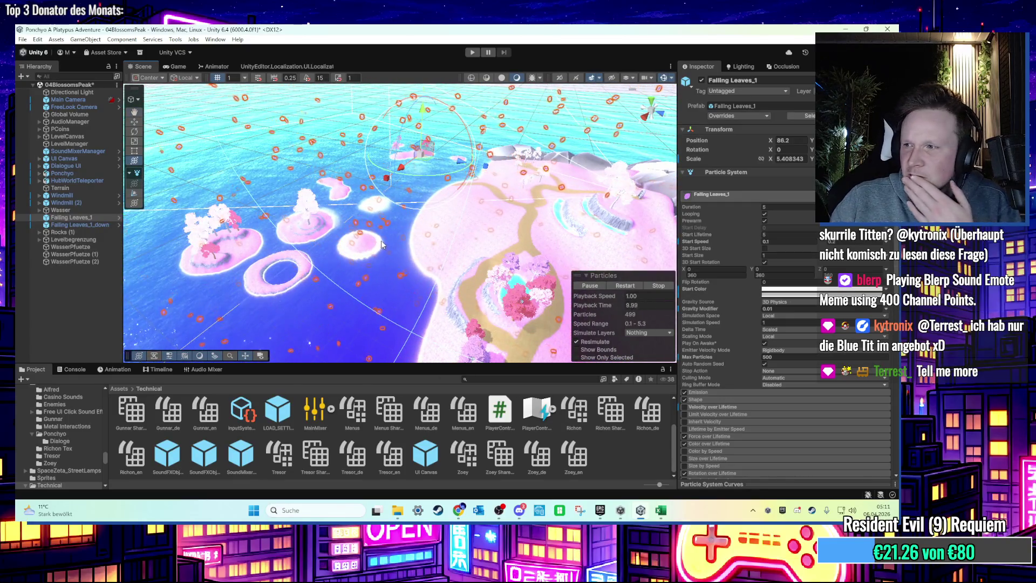
left_click_drag(367, 256, 393, 59)
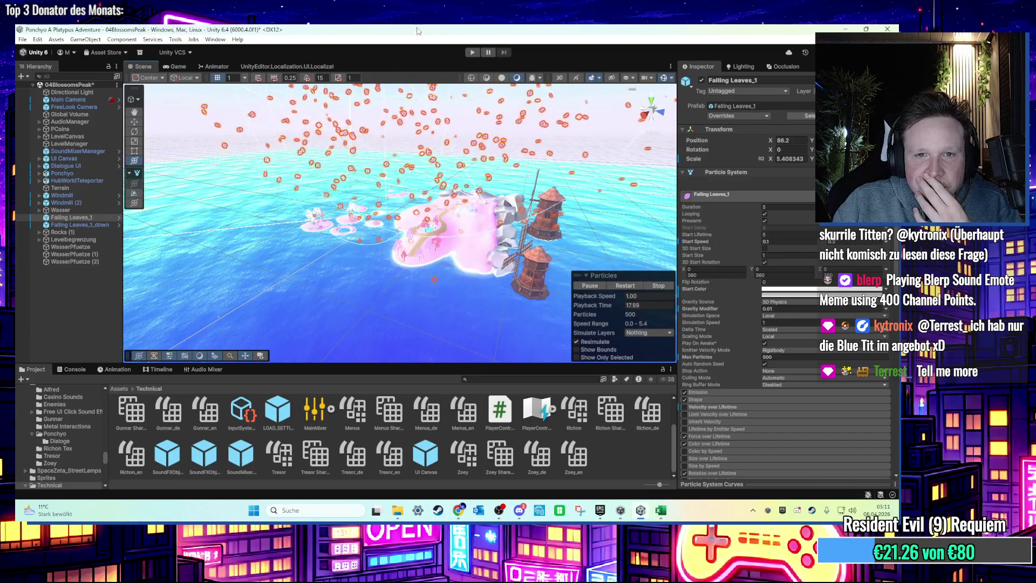
left_click_drag(362, 145, 325, 134)
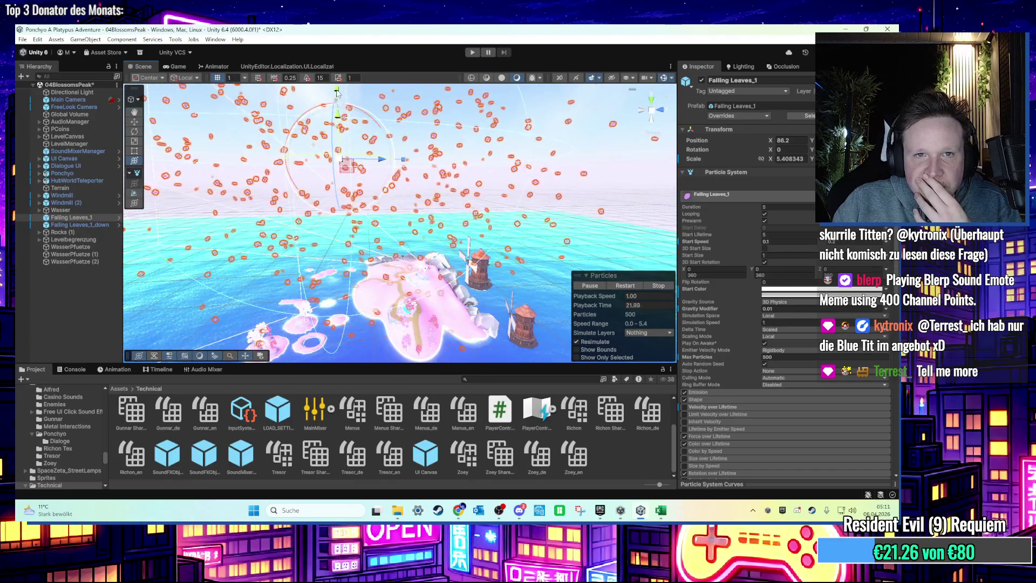
left_click_drag(342, 125, 315, 126)
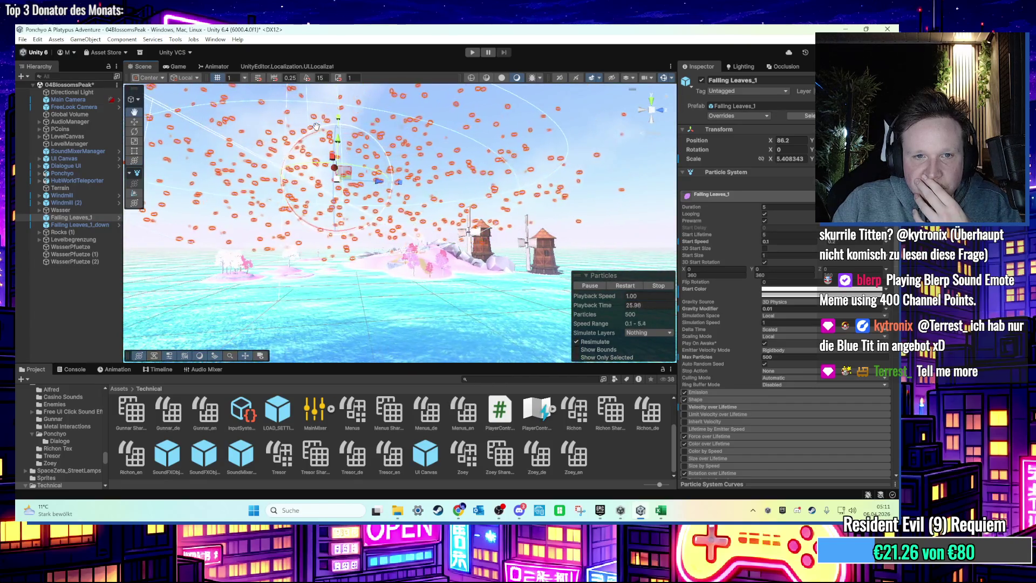
key("ctrl+p")
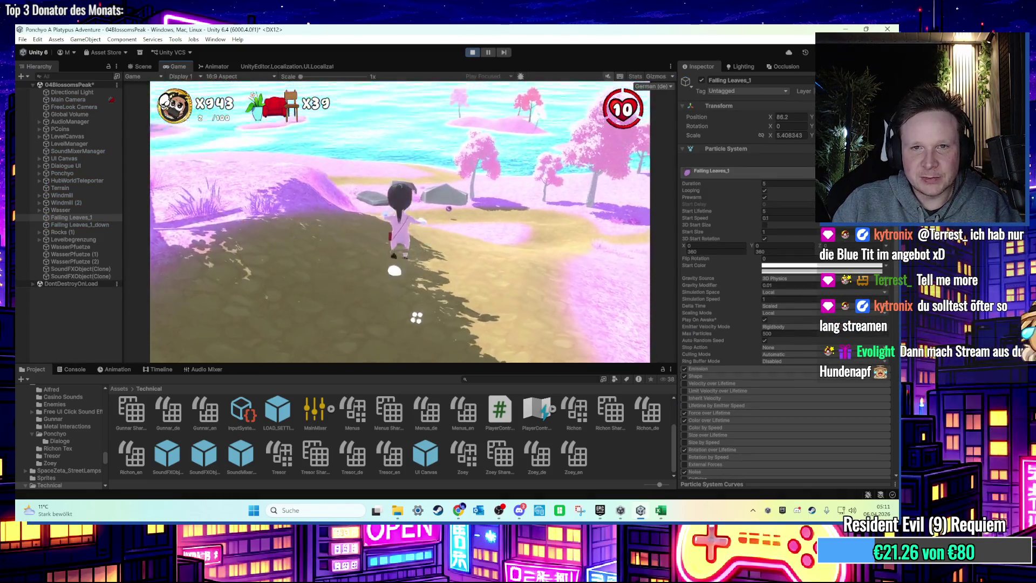
Step: Run the character up the seaside hill, then check the falling leaves in a wide Scene overview
key("w")
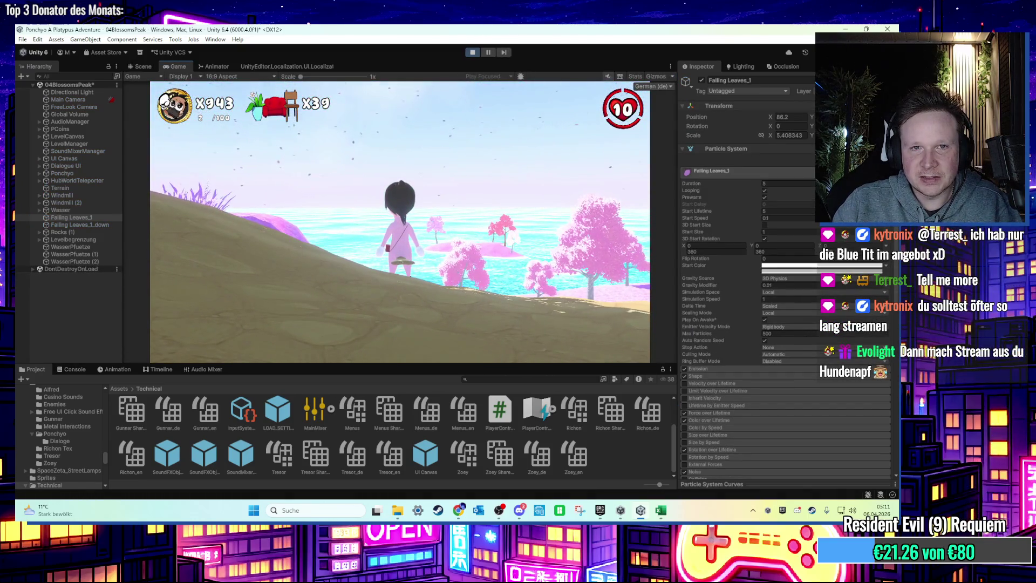
key("a")
key("w")
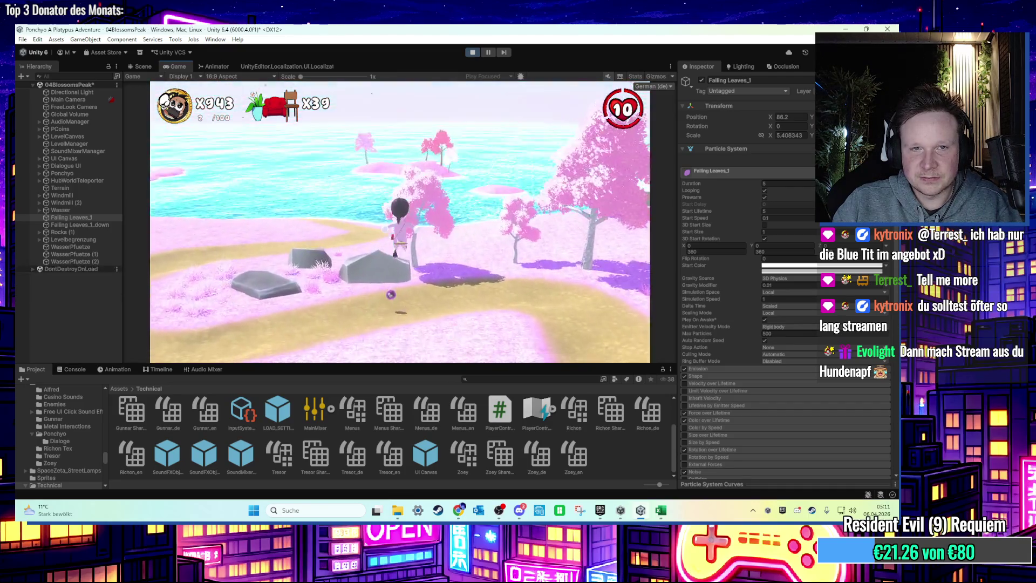
key("super")
left_click(143, 66)
left_click_drag(331, 204, 331, 258)
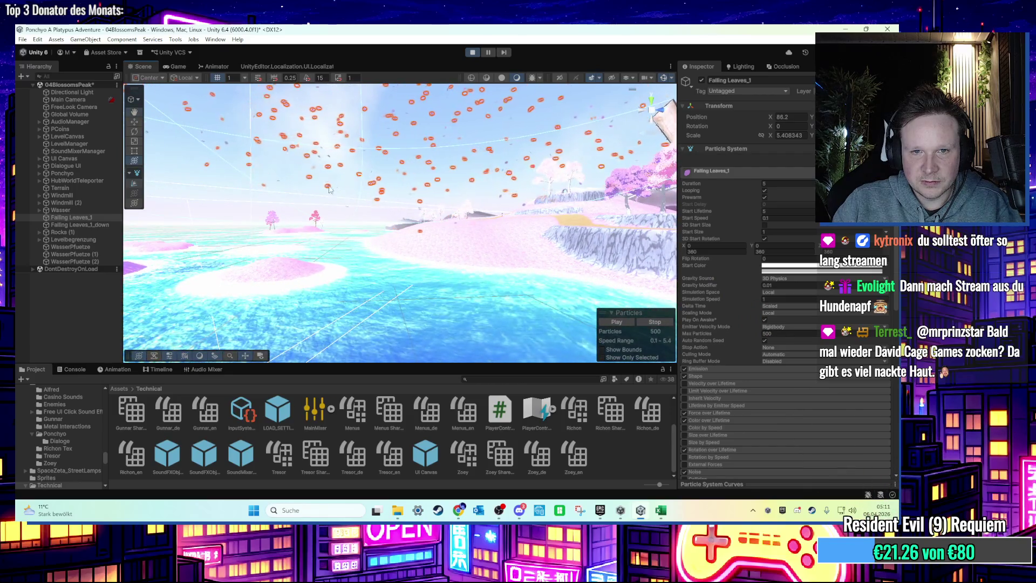
left_click(180, 68)
Step: Run the character over the rock, across the meadow past the windmill, down toward the sea
key("w")
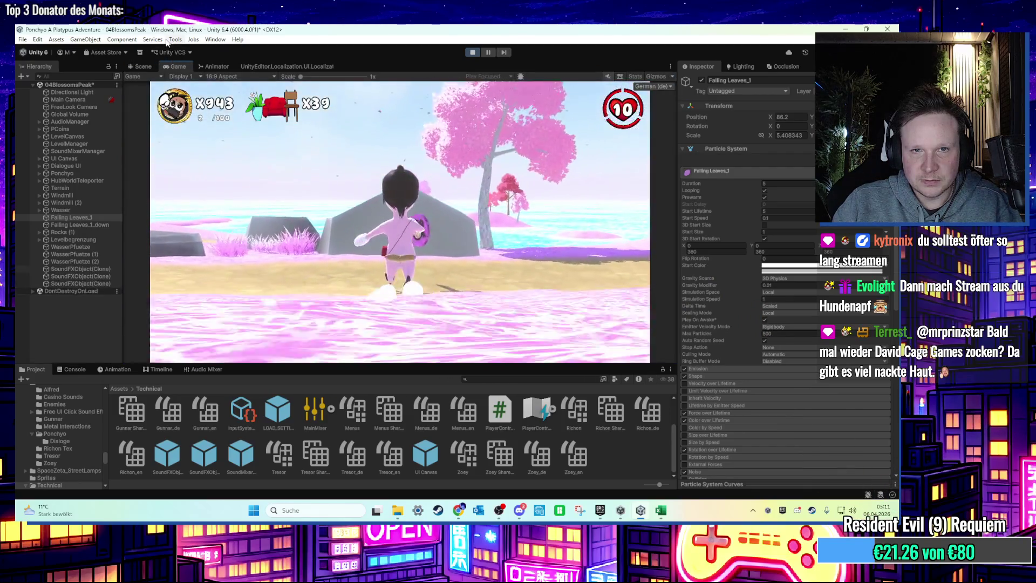
key("w")
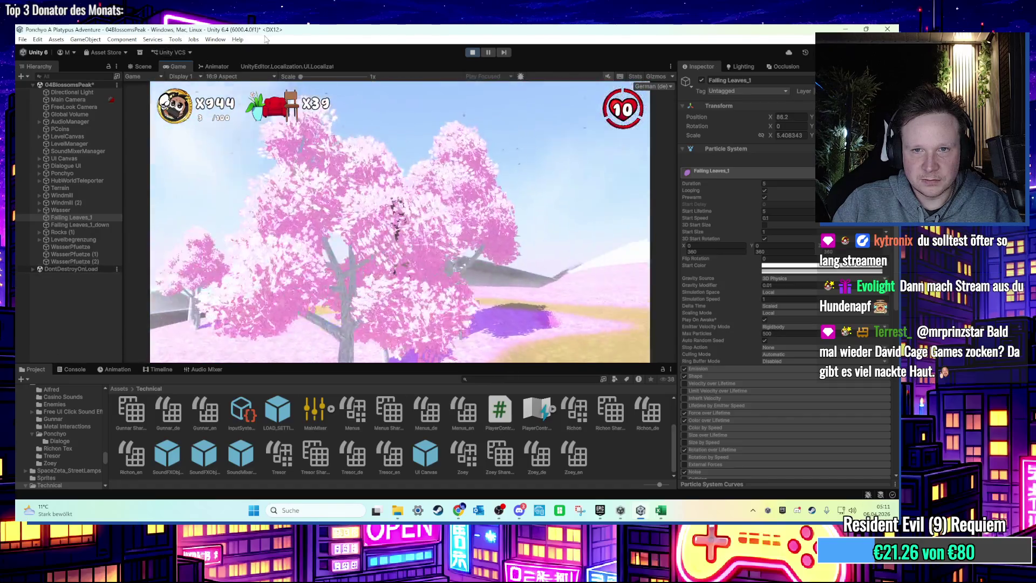
key("w")
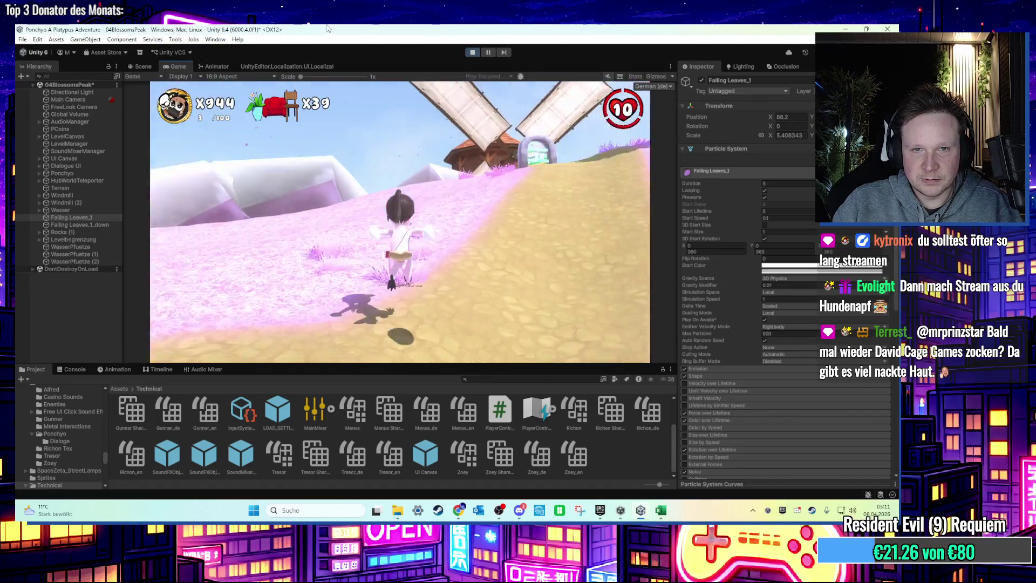
key("w")
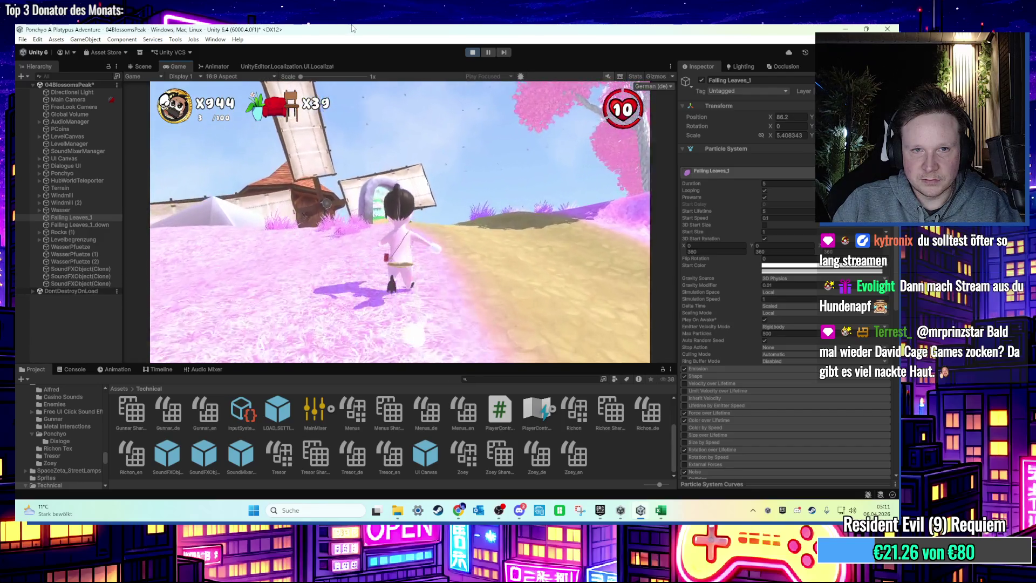
key("w")
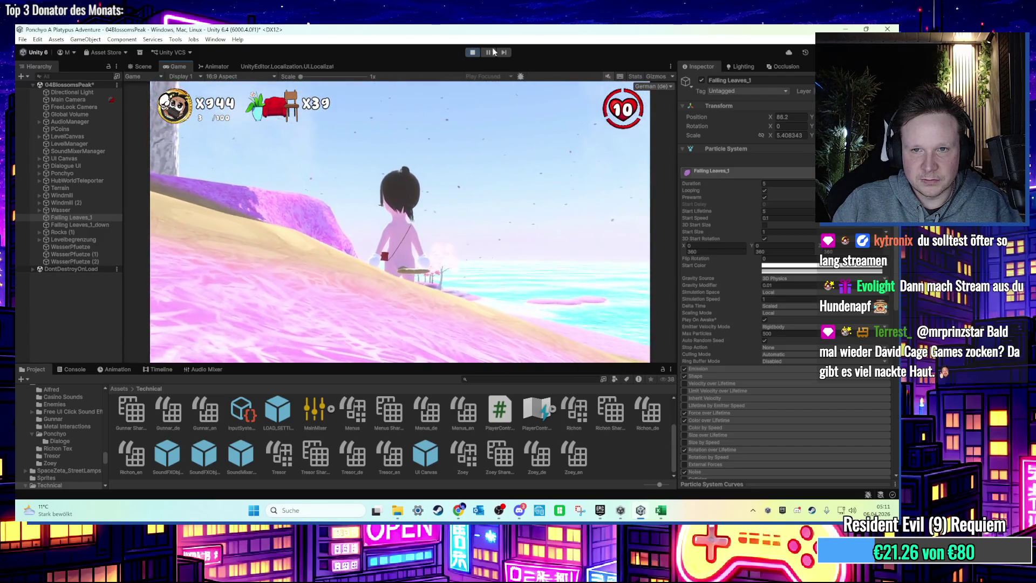
key("w")
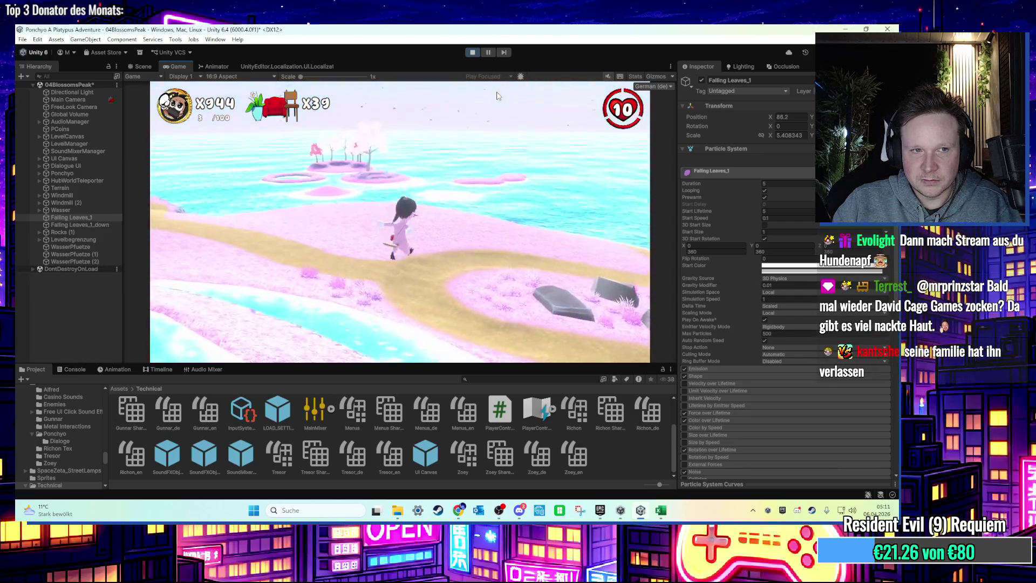
Step: Select Falling Leaves_1_down and scroll its Inspector settings
key("super")
left_click(80, 225)
scroll(704, 371, "down", 2)
scroll(719, 284, "down", 2)
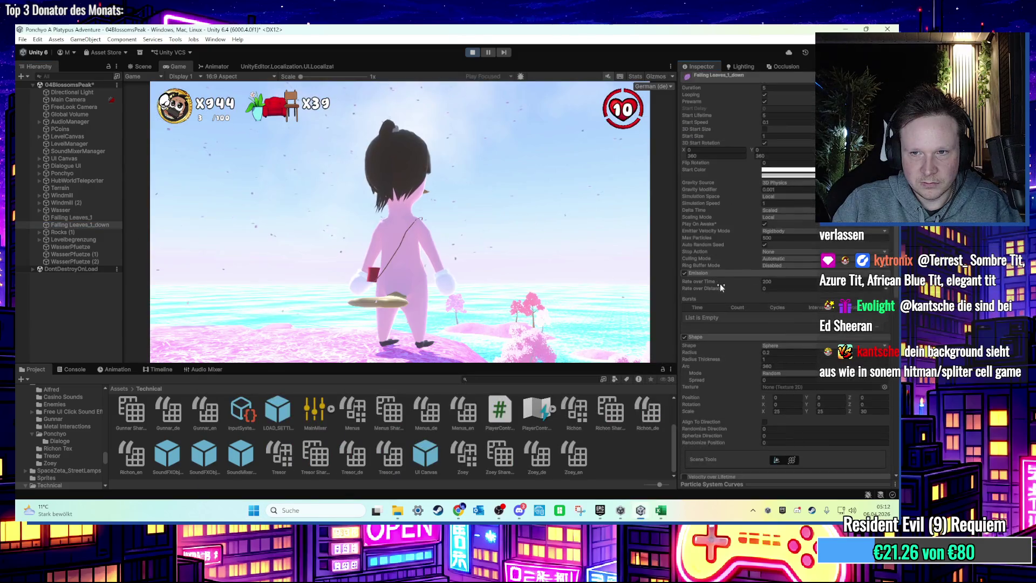
Step: Change Falling Leaves_1_down's Max Particles from a trial 1000 to 800, then edit Rate over Time
scroll(796, 285, "up", 3)
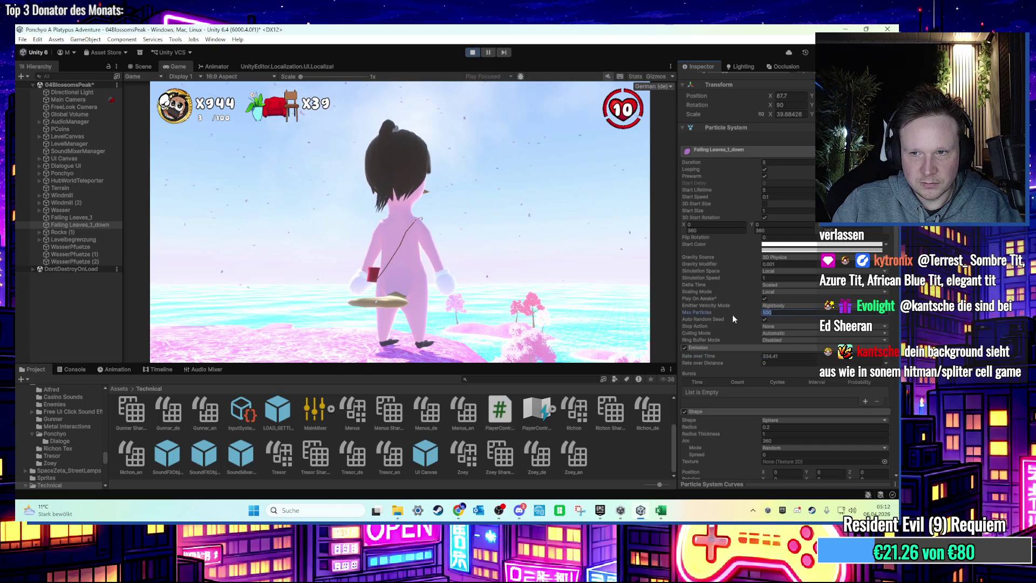
type("1000")
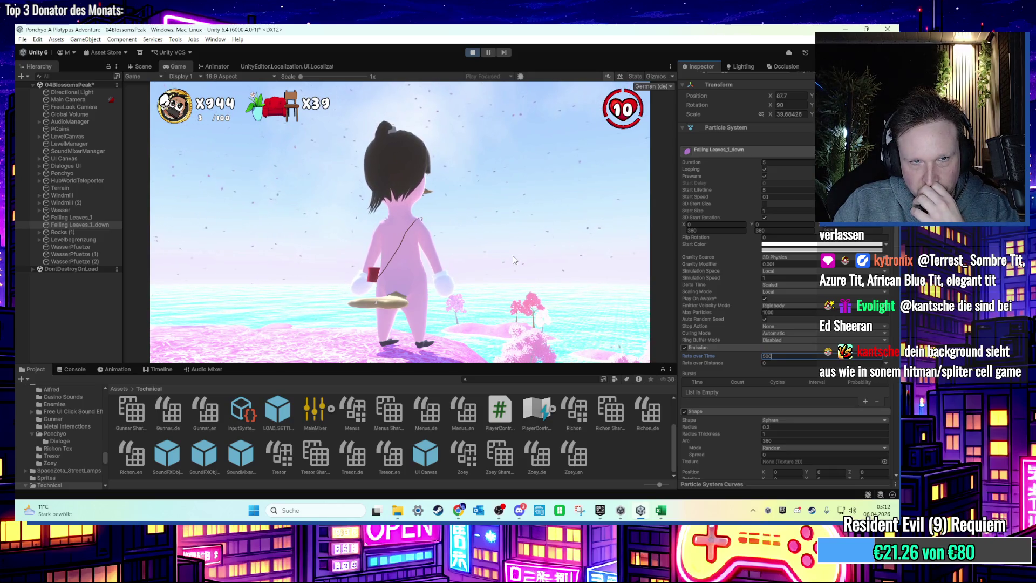
scroll(743, 331, "down", 10)
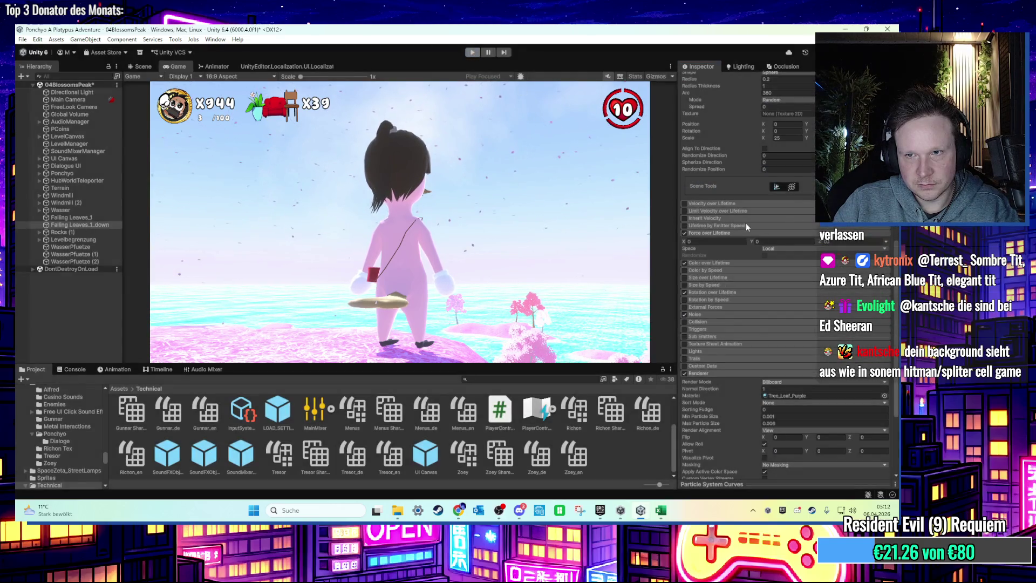
left_click(771, 186)
type("800")
left_click(754, 231)
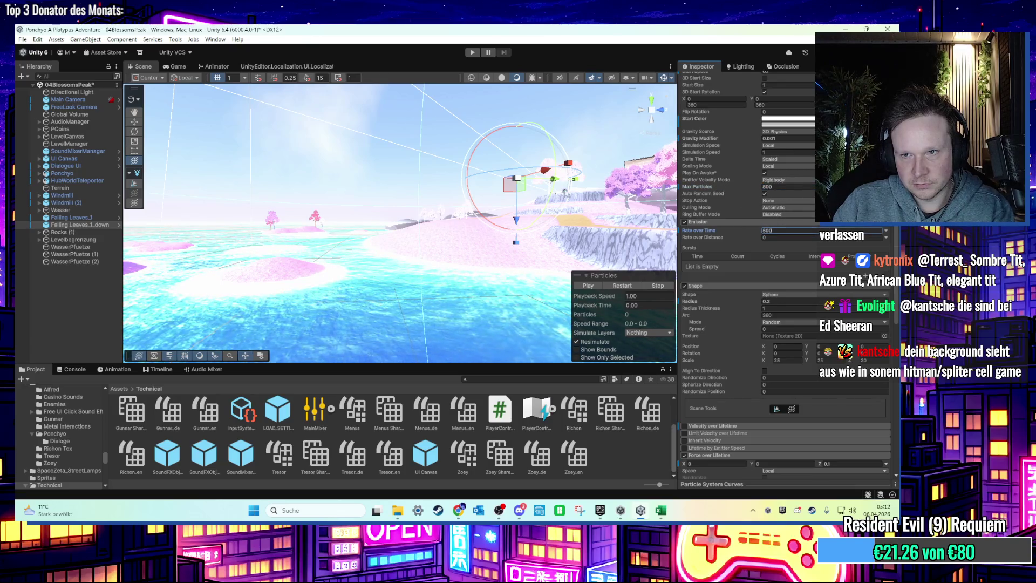
Step: Playtest the island to watch the leaves emitting at 500 in the Game view
left_click(472, 53)
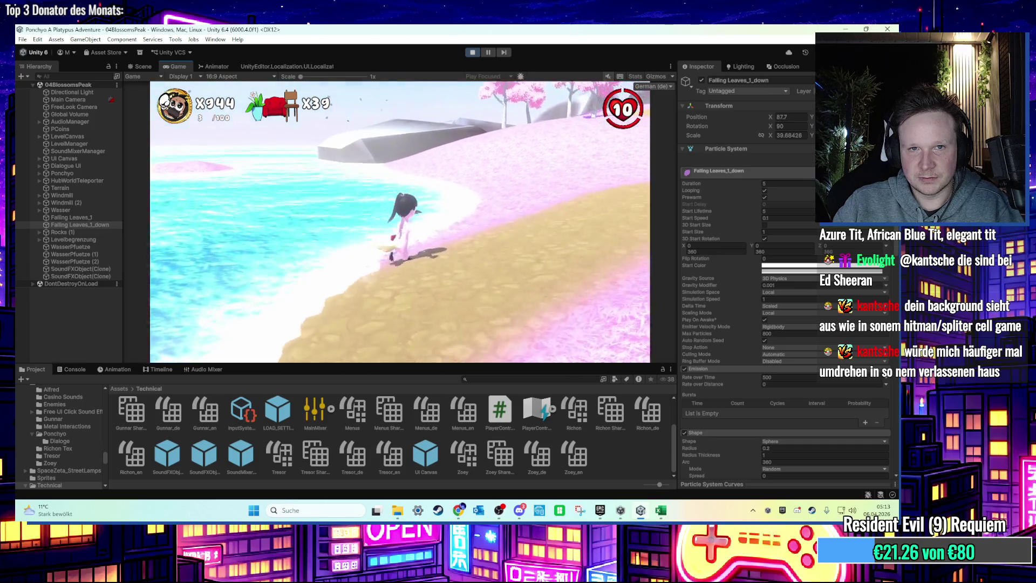
Step: Inspect Falling Leaves_1_down's Gravity Modifier and force modules during play, then stop the playtest
key("super")
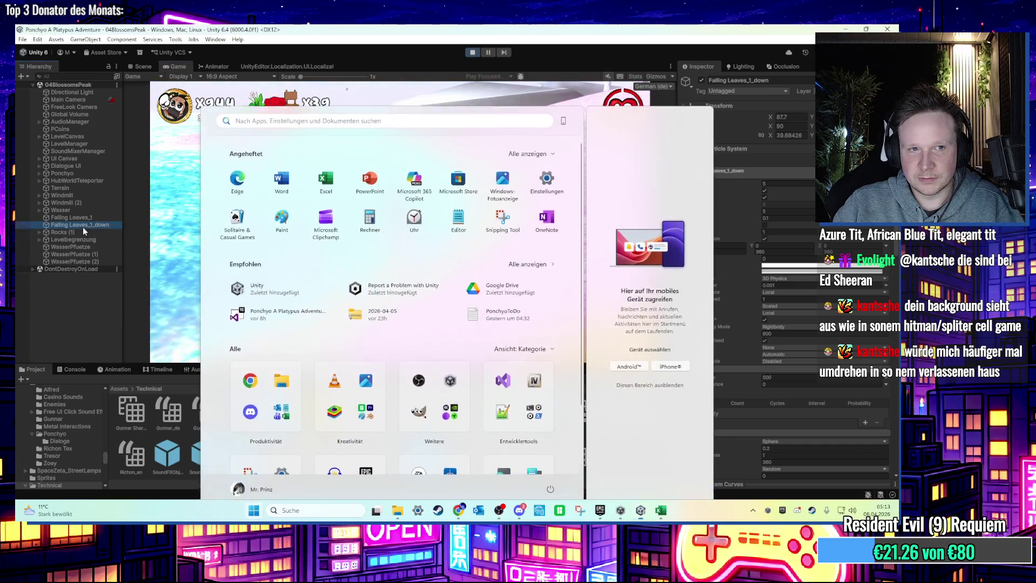
left_click(82, 224)
left_click(779, 286)
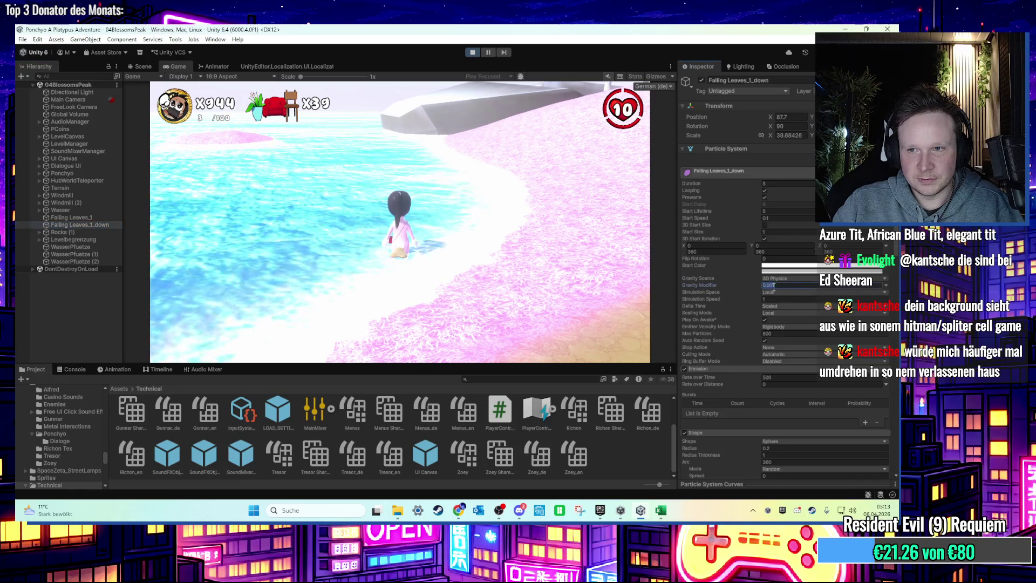
scroll(788, 324, "down", 5)
scroll(794, 353, "down", 2)
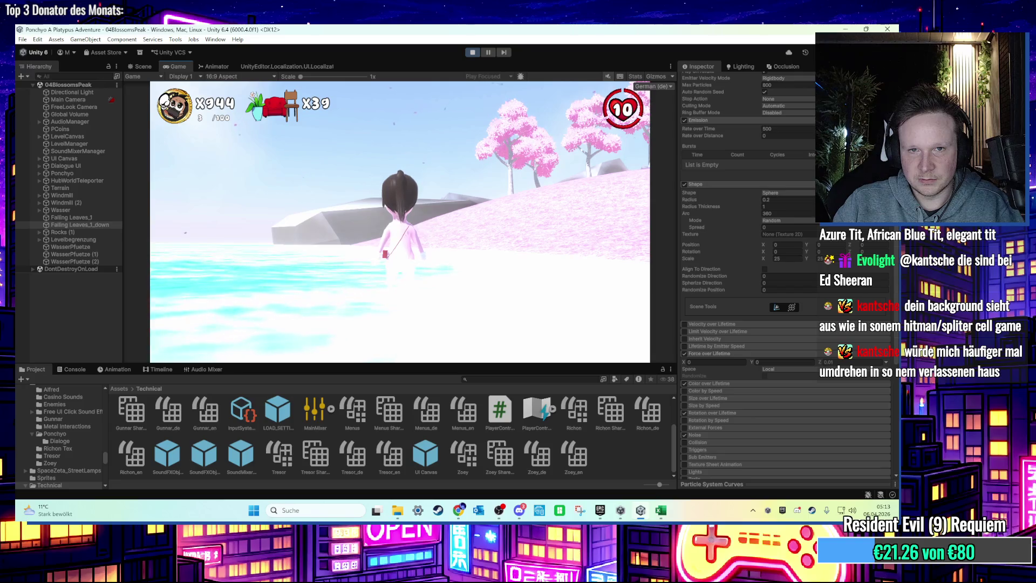
key("super")
key("super")
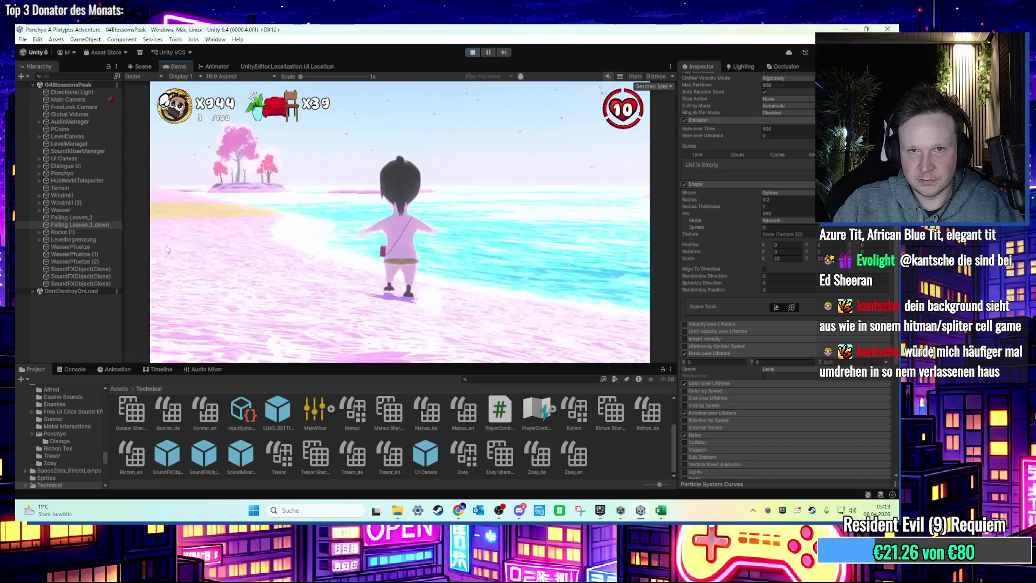
key("super")
left_click(470, 54)
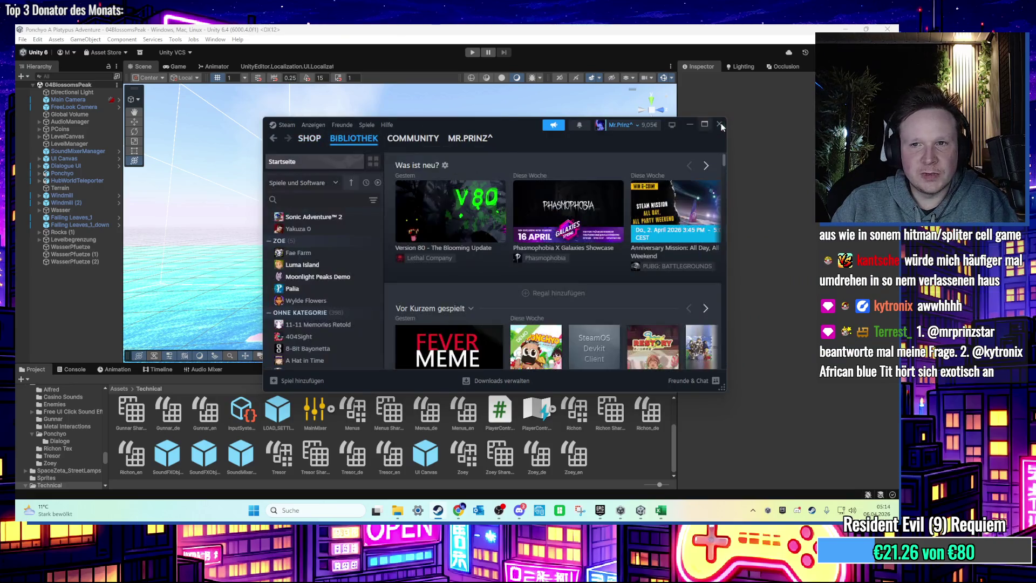
Step: Maximize Steam, search the library for 'detroi' and open Detroit: Become Human's page
left_click(709, 124)
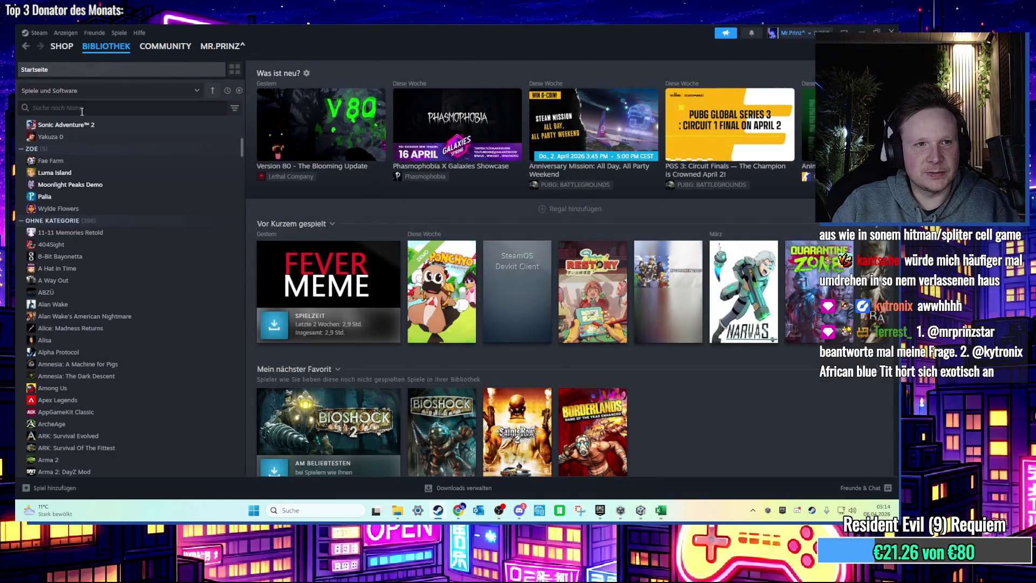
type("detroi")
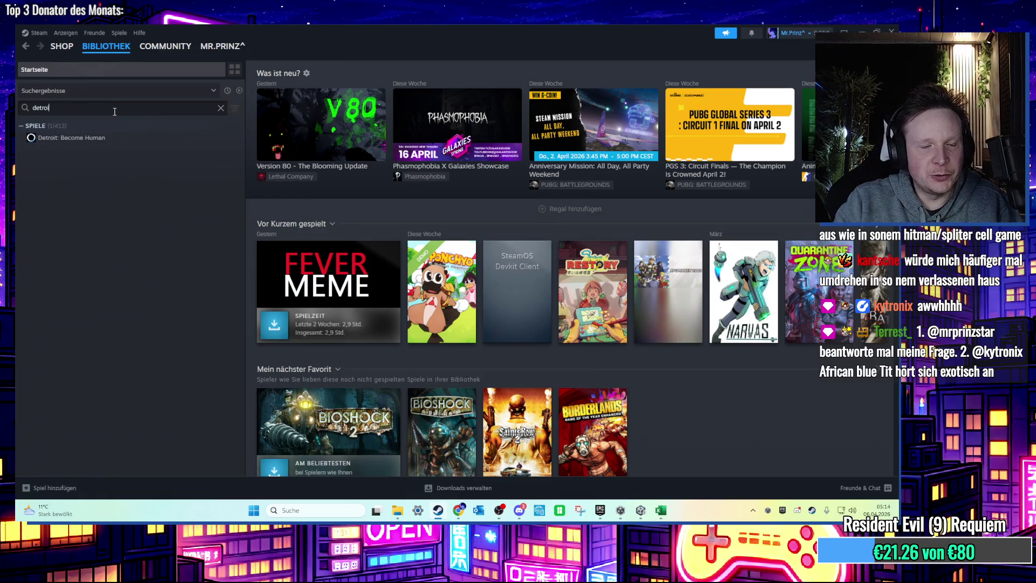
left_click(70, 138)
right_click(111, 139)
mouse_move(160, 181)
left_click(227, 112)
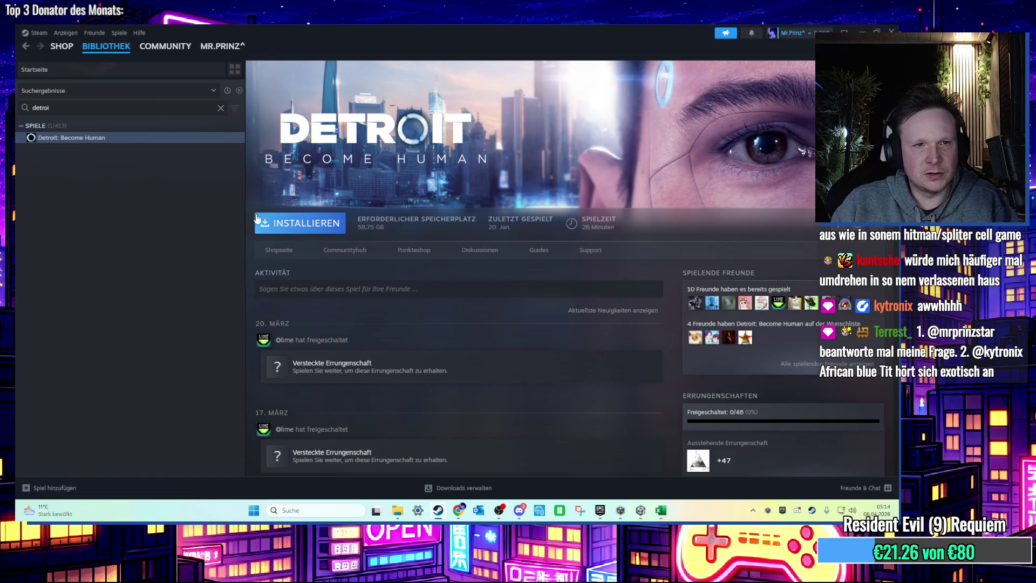
left_click(221, 109)
Step: Install Detroit: Become Human, accepting the licence agreement, then go to the Store front page
double_click(88, 341)
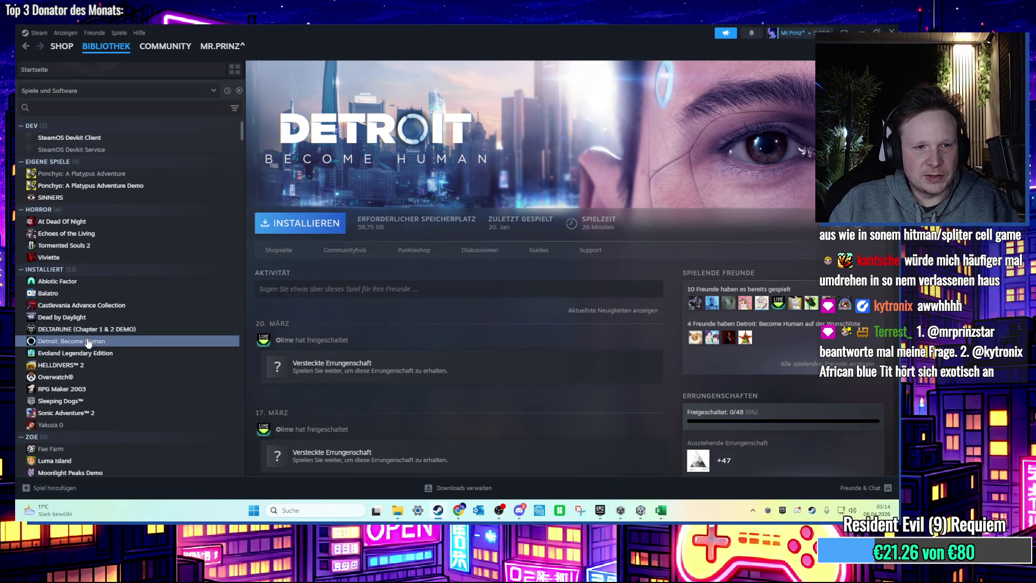
left_click(397, 345)
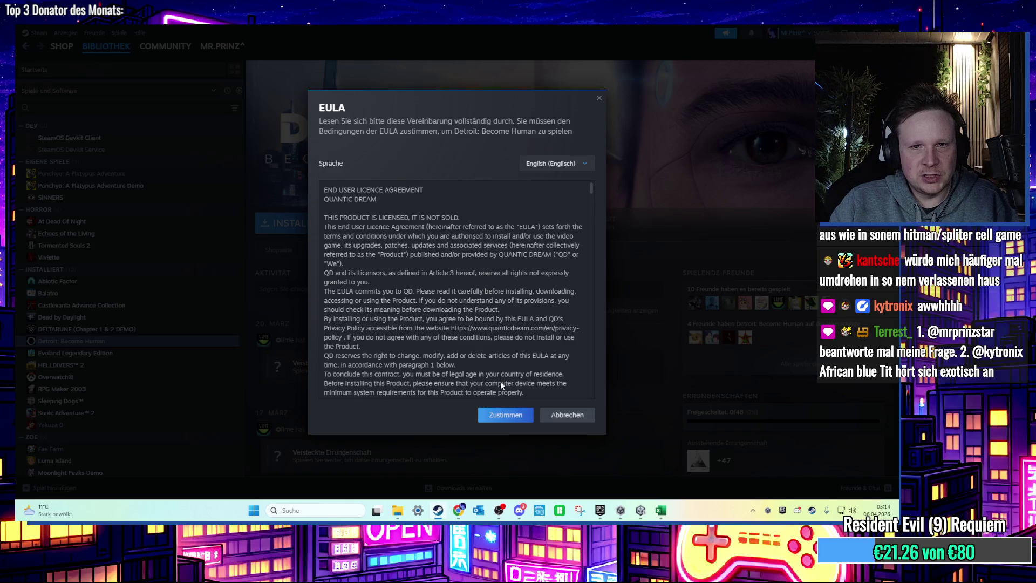
left_click(506, 415)
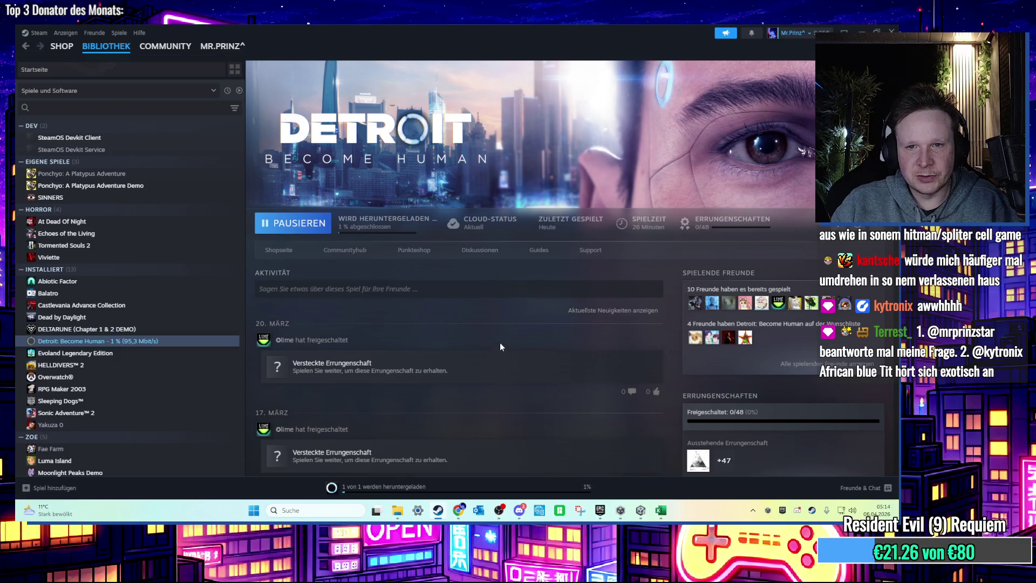
scroll(484, 323, "down", 1)
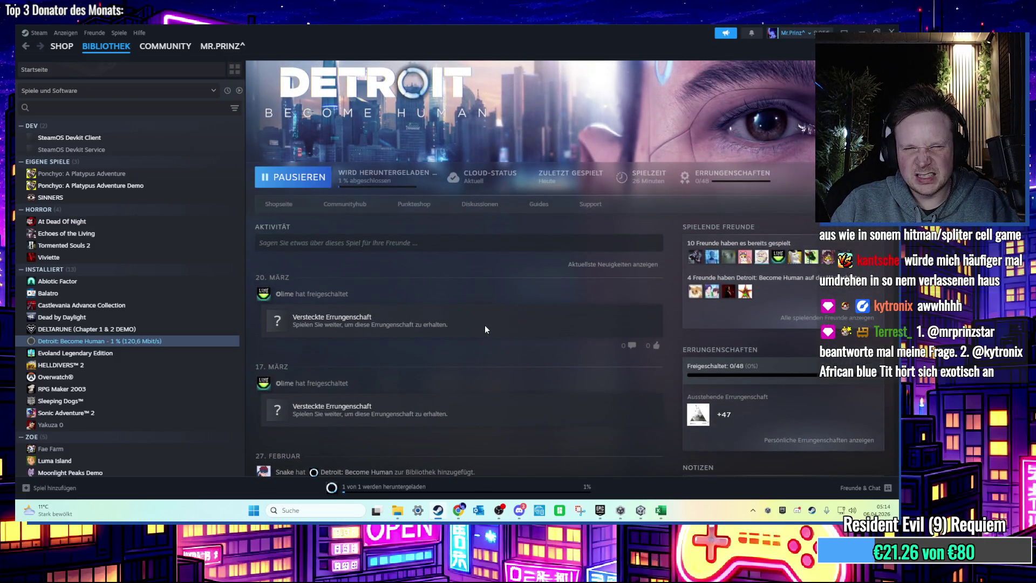
scroll(484, 327, "down", 1)
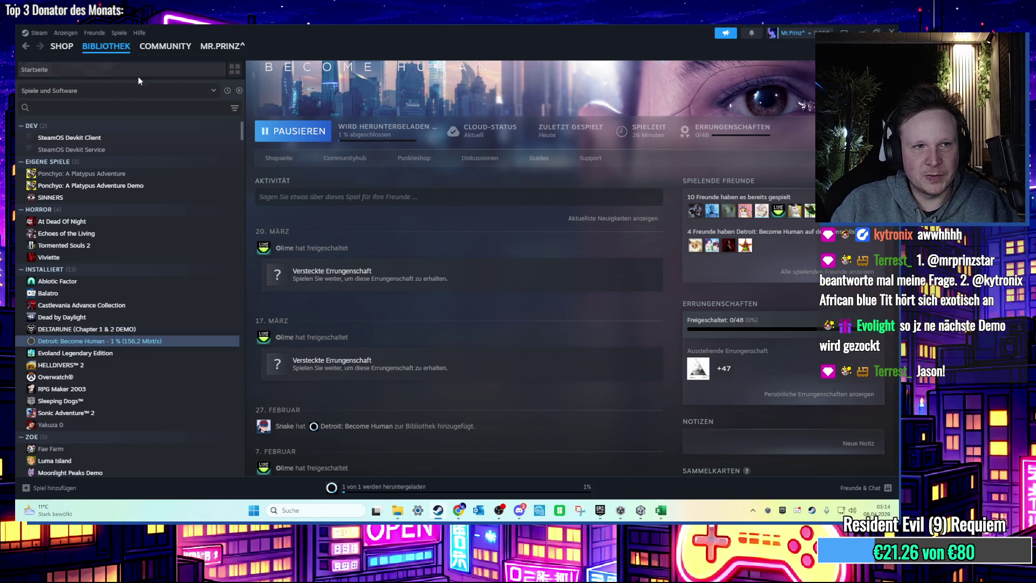
left_click(69, 48)
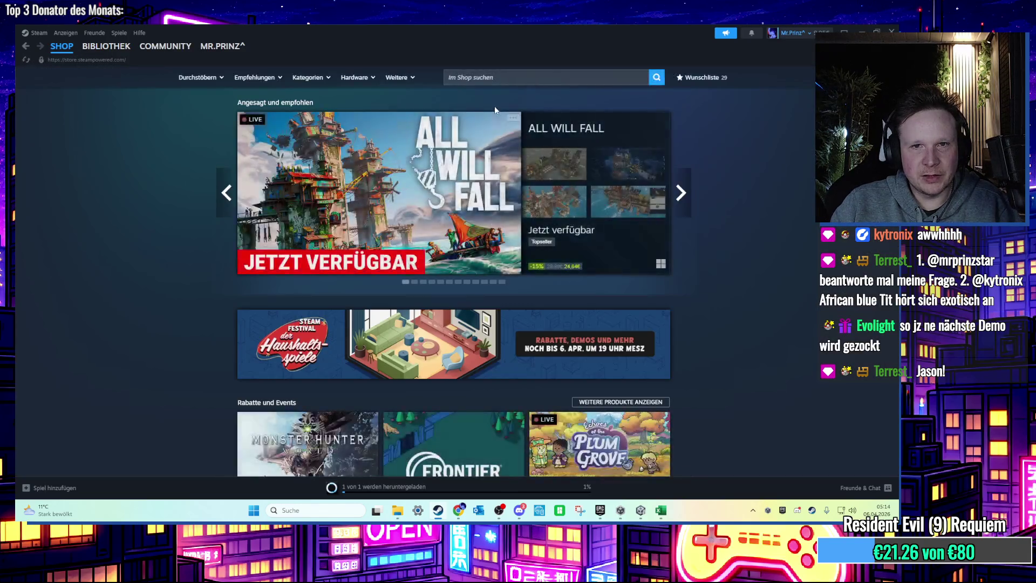